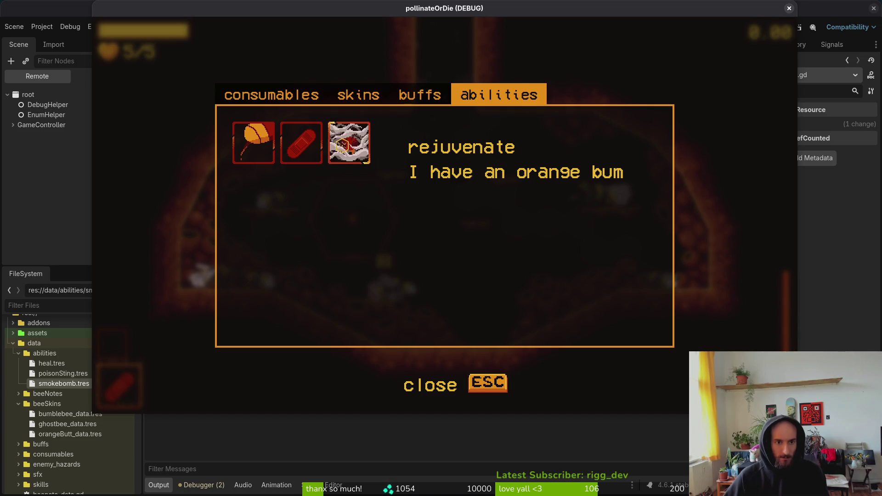
# Compare the shop abilities, equip poison sting, close the shop and return to the editor.
pyautogui.click(349, 143)
pyautogui.click(302, 143)
pyautogui.click(269, 138)
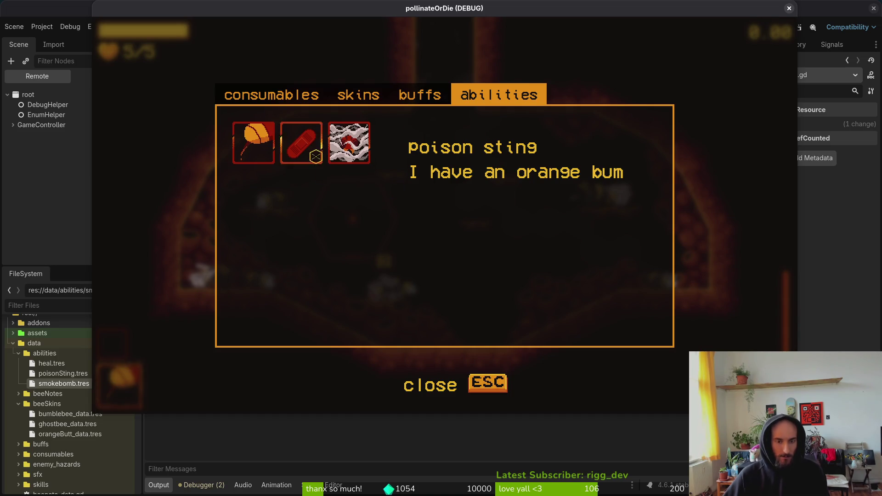
pyautogui.press('Escape')
pyautogui.hotkey('alt', 'Tab')
pyautogui.hotkey('alt', 'Tab')
pyautogui.hotkey('alt', 'Tab')
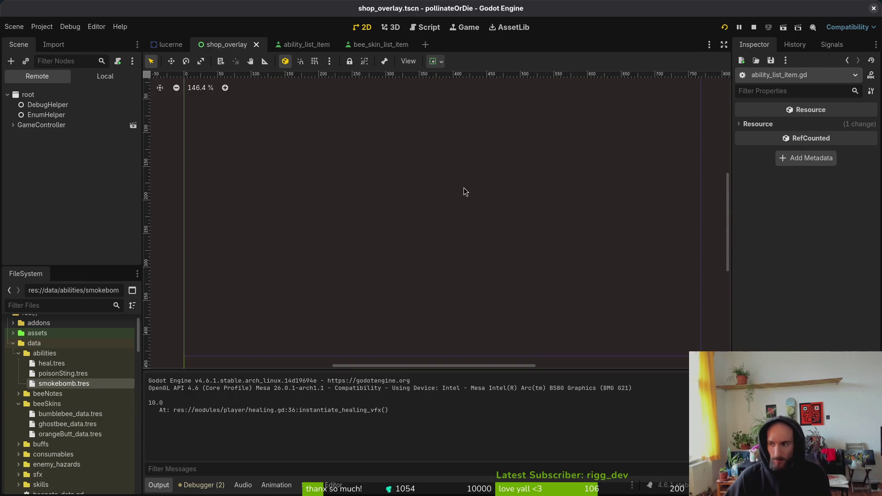
# In Neovim, open data/special_data.gd with the project file finder.
pyautogui.hotkey('alt', 'Tab')
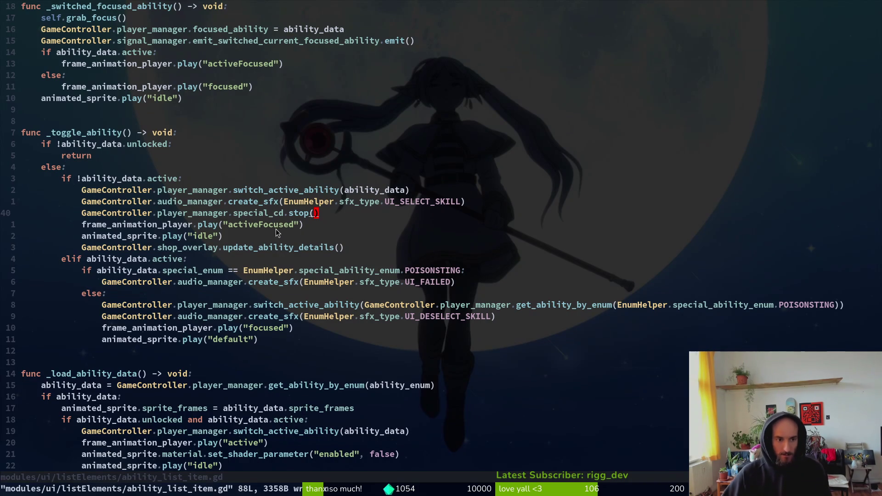
pyautogui.click(292, 118)
pyautogui.press('space')
pyautogui.press('f')
pyautogui.press('f')
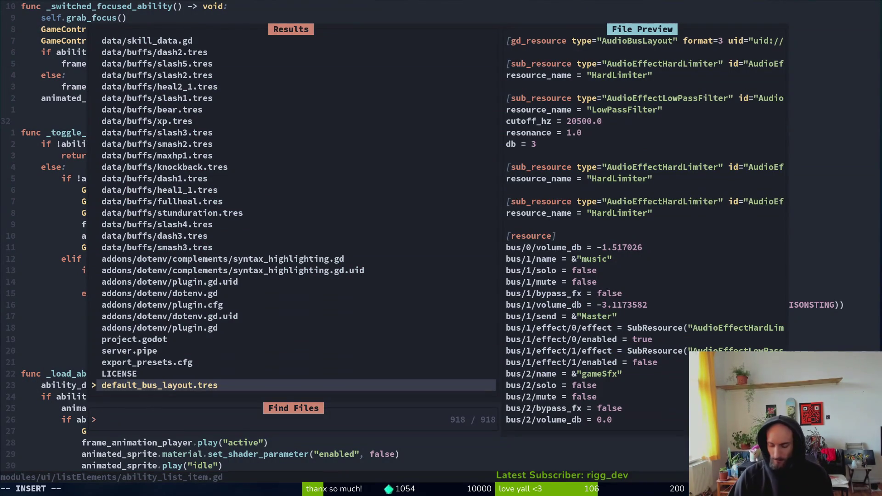
pyautogui.write('spedata')
pyautogui.press('Return')
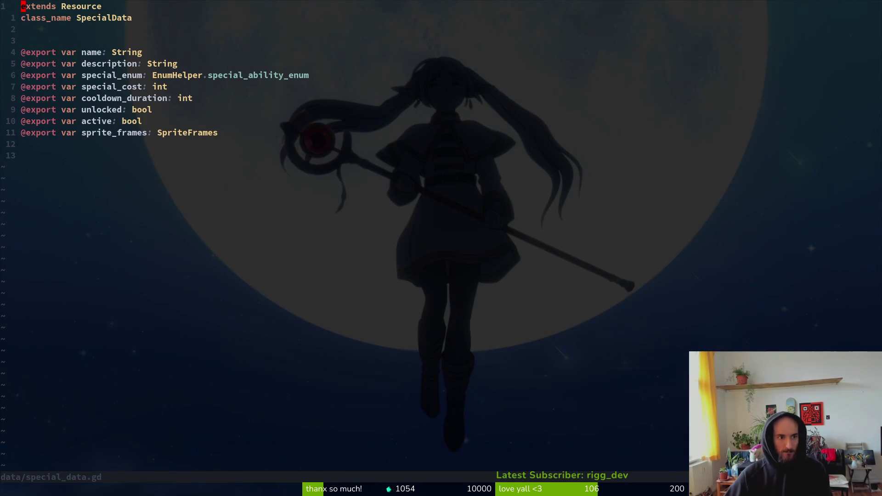
# In Godot, inspect the heal.tres, poisonSting.tres and smokebomb.tres ability resources.
pyautogui.hotkey('alt', 'Tab')
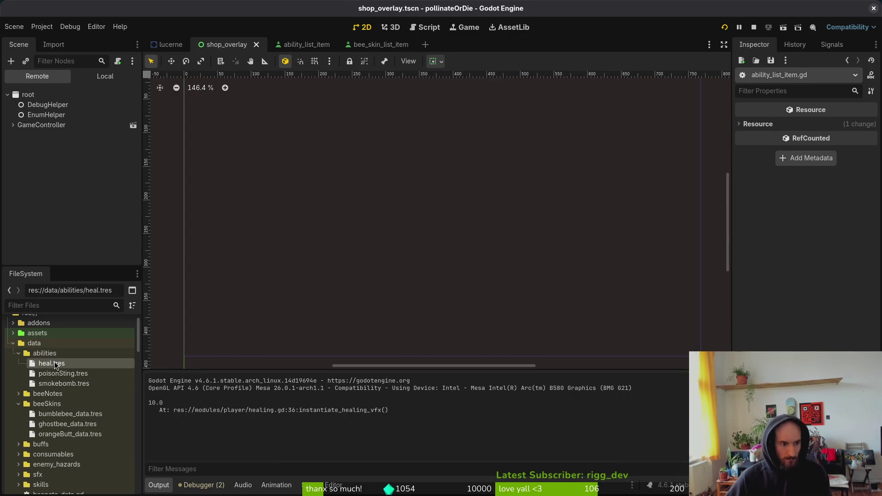
pyautogui.click(52, 363)
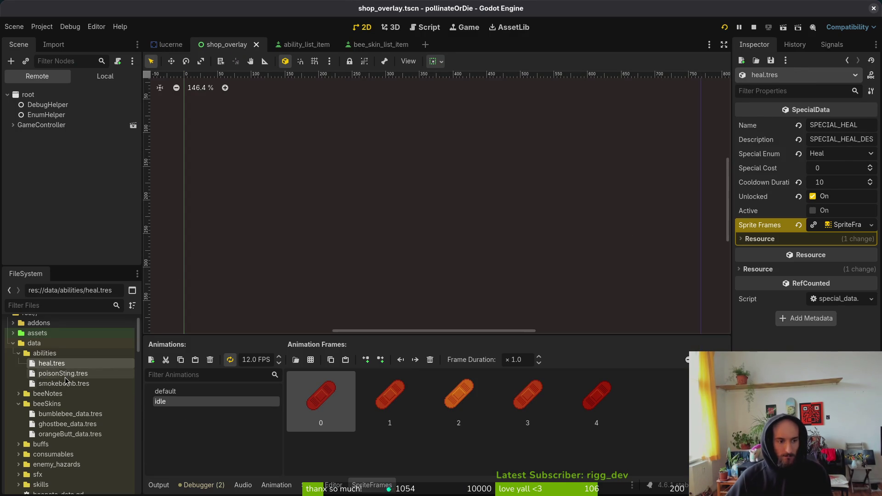
pyautogui.click(65, 374)
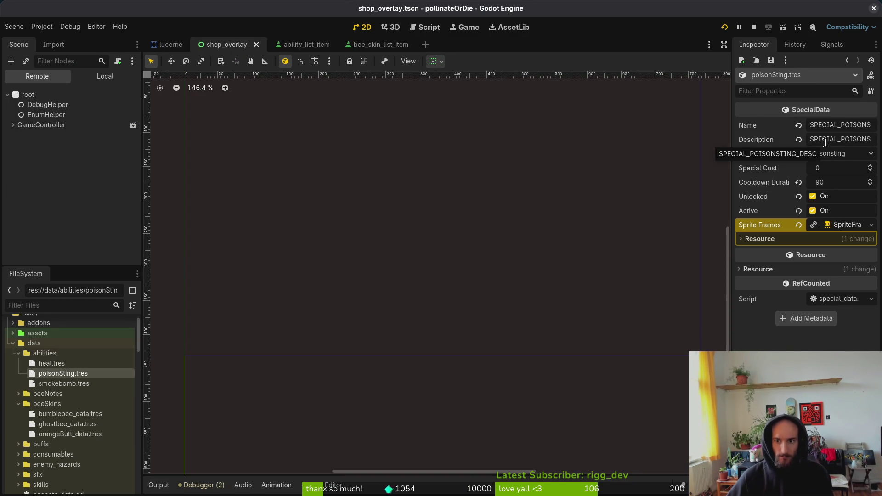
pyautogui.click(64, 384)
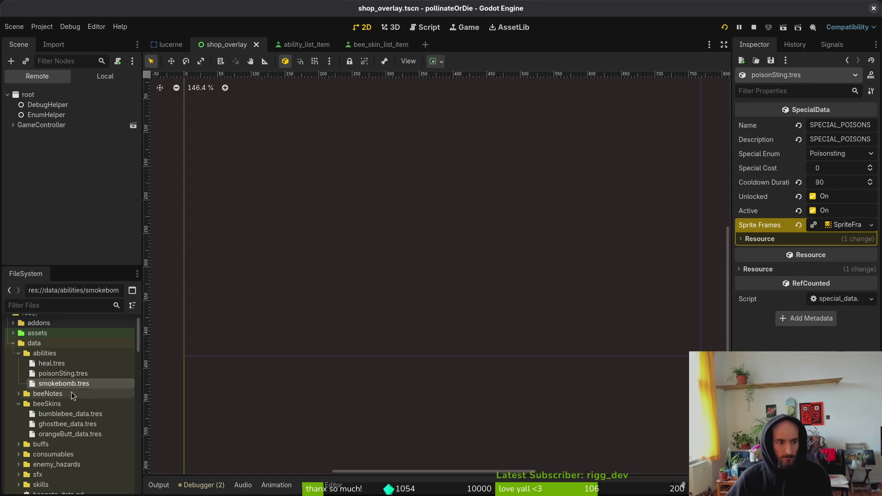
pyautogui.click(64, 383)
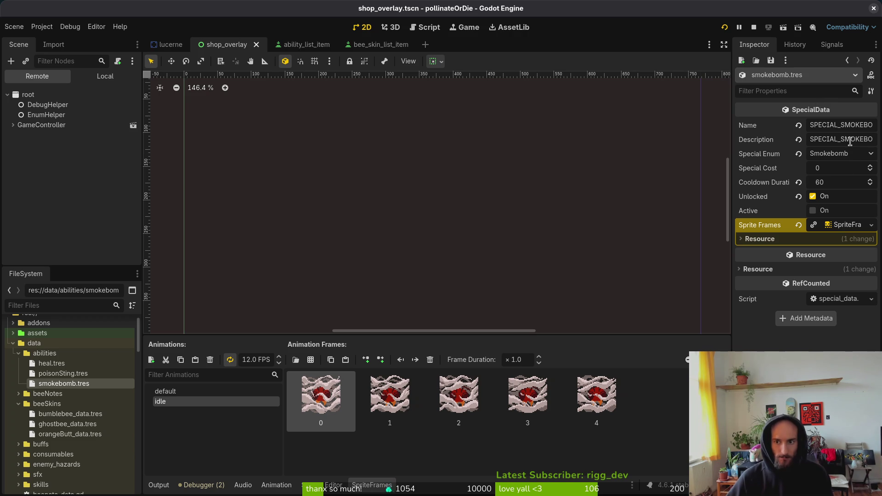
# Save the scene, stop the game, and check shop_overlay's ability name and description labels.
pyautogui.hotkey('ctrl', 's')
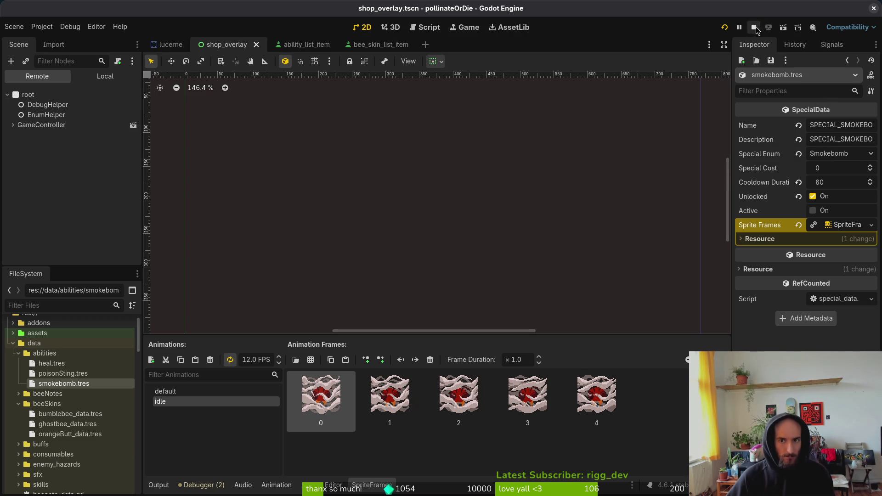
pyautogui.click(754, 27)
pyautogui.click(294, 44)
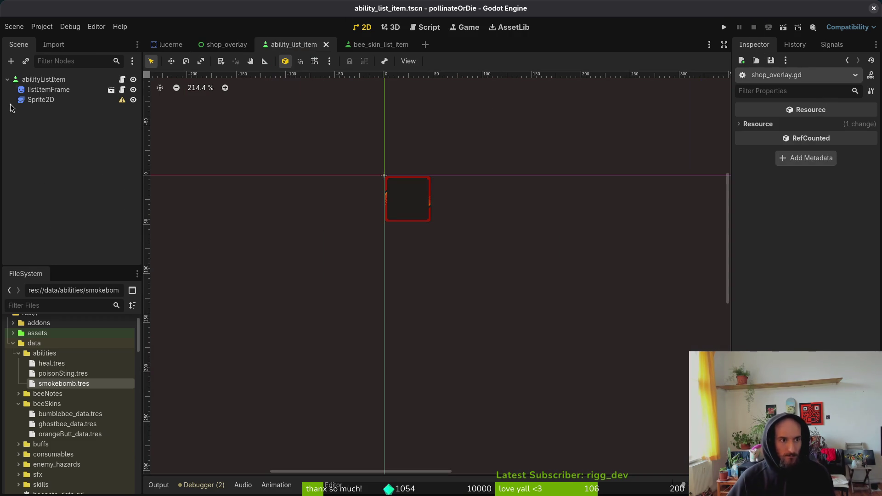
pyautogui.click(226, 46)
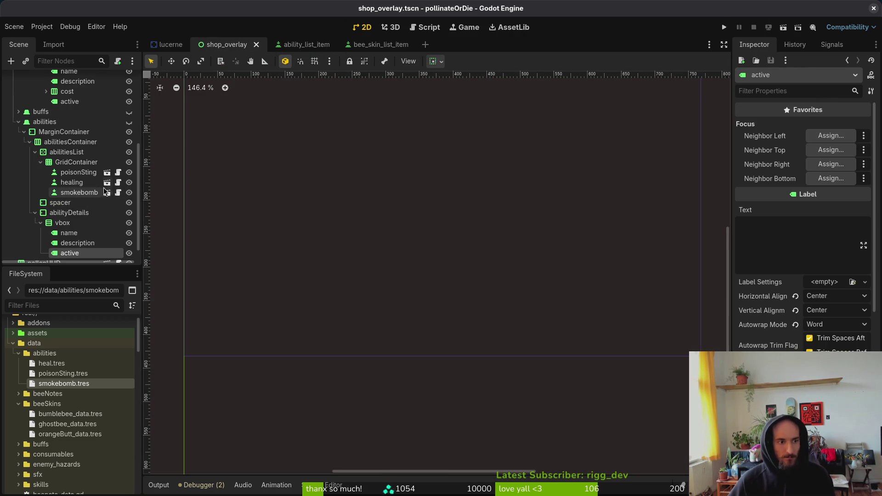
pyautogui.click(75, 234)
pyautogui.click(81, 246)
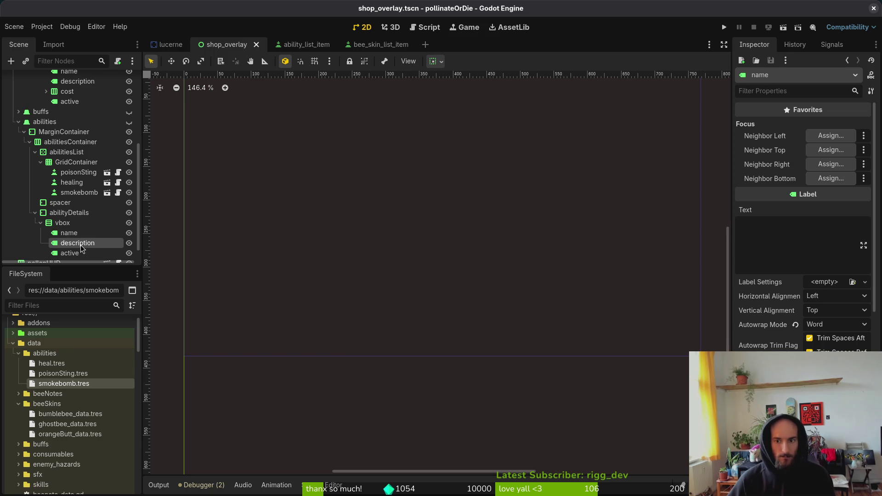
pyautogui.click(74, 233)
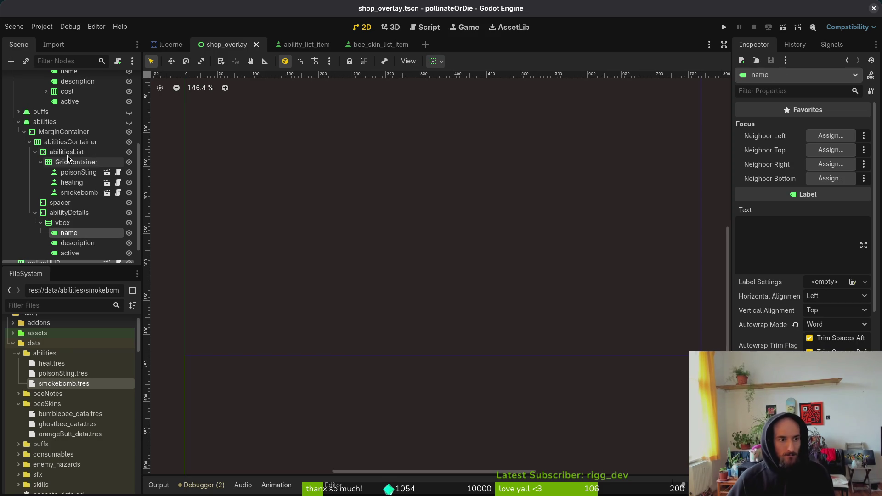
pyautogui.press('super+2')
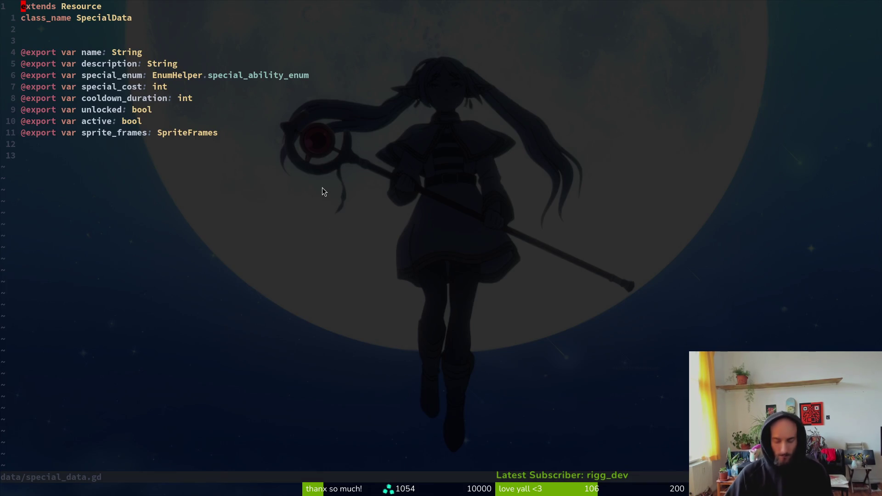
# Return to ability_list_item.gd and skim from top to bottom of the file.
pyautogui.hotkey('ctrl', 'o')
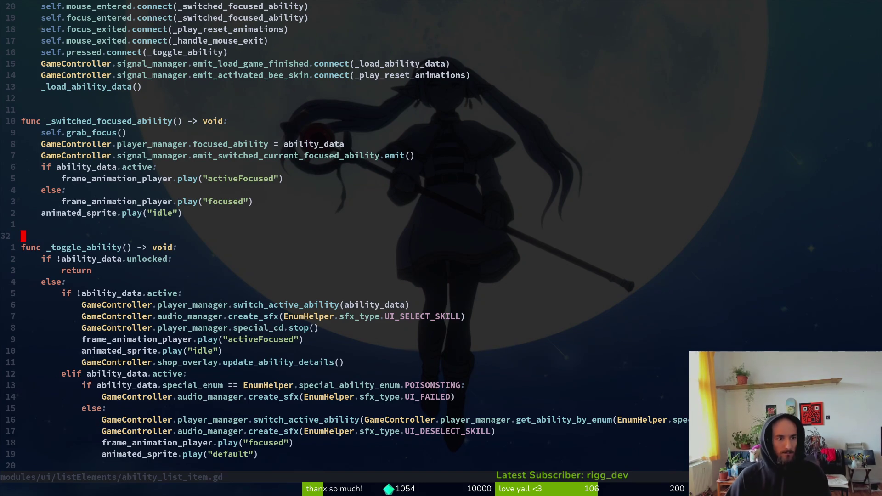
pyautogui.press('{')
pyautogui.press('{')
pyautogui.press('}')
pyautogui.press('}')
pyautogui.press('}')
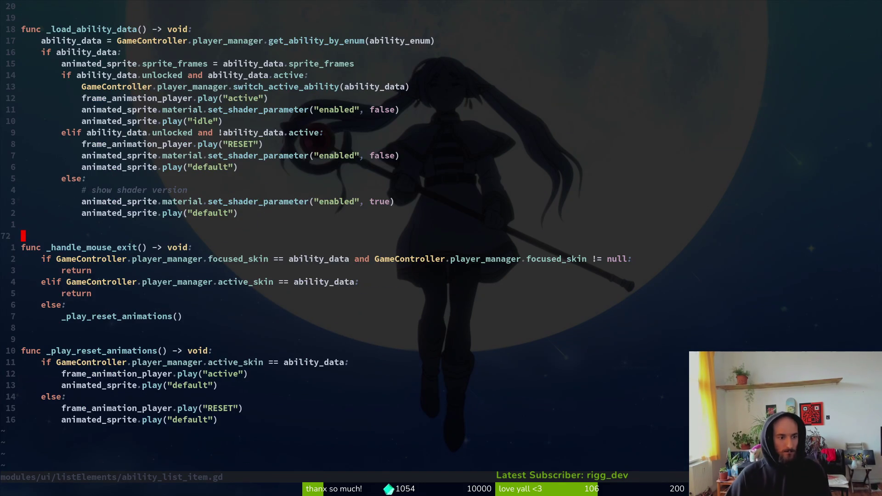
pyautogui.hotkey('shift', 'g')
pyautogui.press('space')
pyautogui.press('f')
pyautogui.press('f')
pyautogui.write('spe')
pyautogui.press('BackSpace')
pyautogui.press('BackSpace')
pyautogui.press('BackSpace')
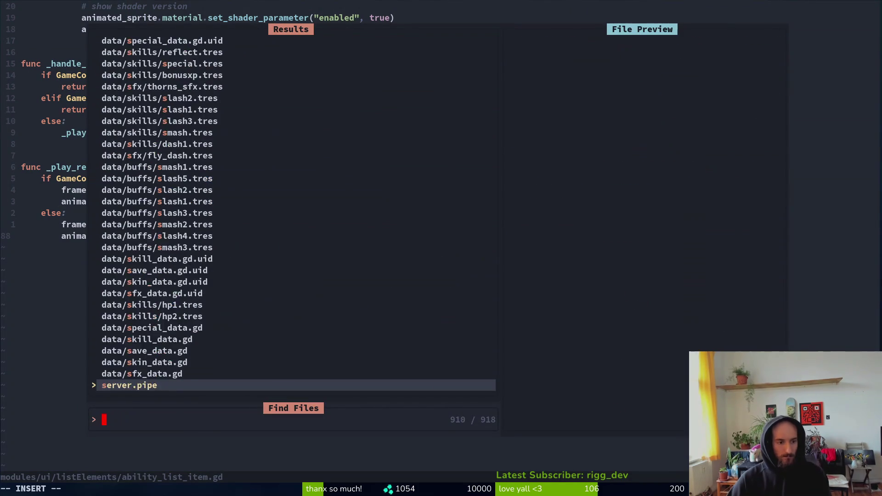
pyautogui.press('Escape')
pyautogui.press('Escape')
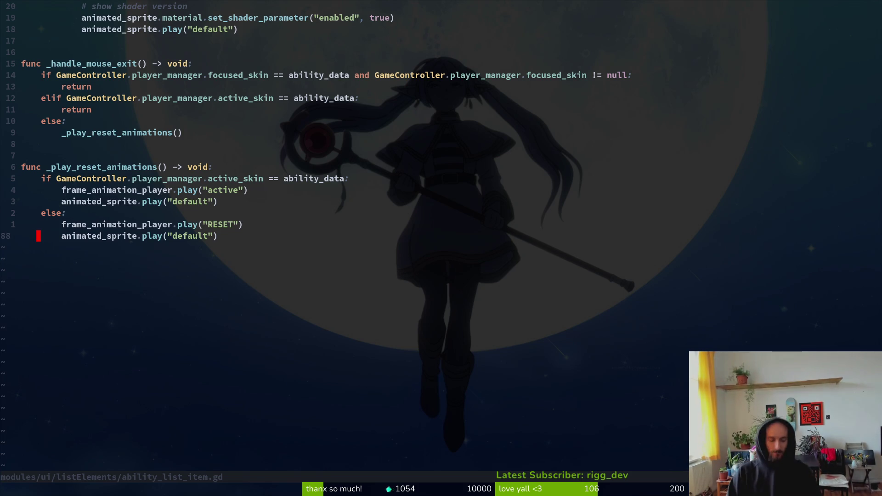
# Read through the _play_reset_animations and _handle_mouse_exit conditions.
pyautogui.click(155, 213)
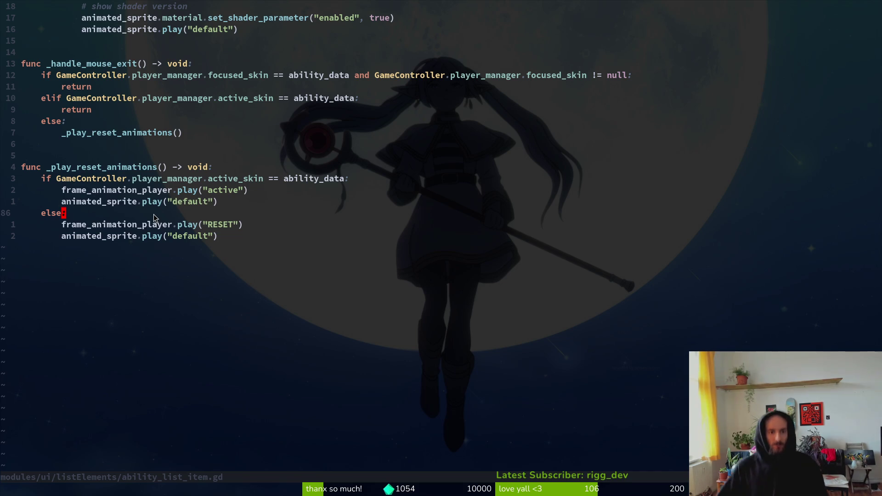
pyautogui.scroll(3, 371, 370)
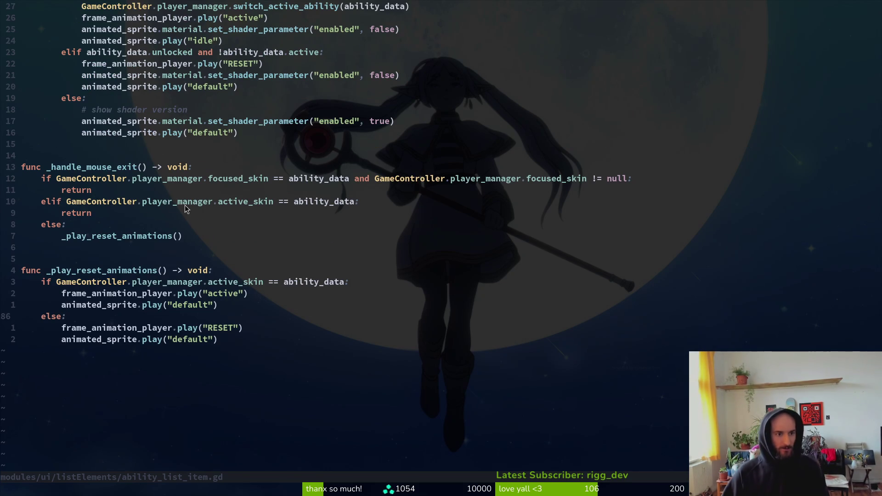
pyautogui.scroll(4, 222, 303)
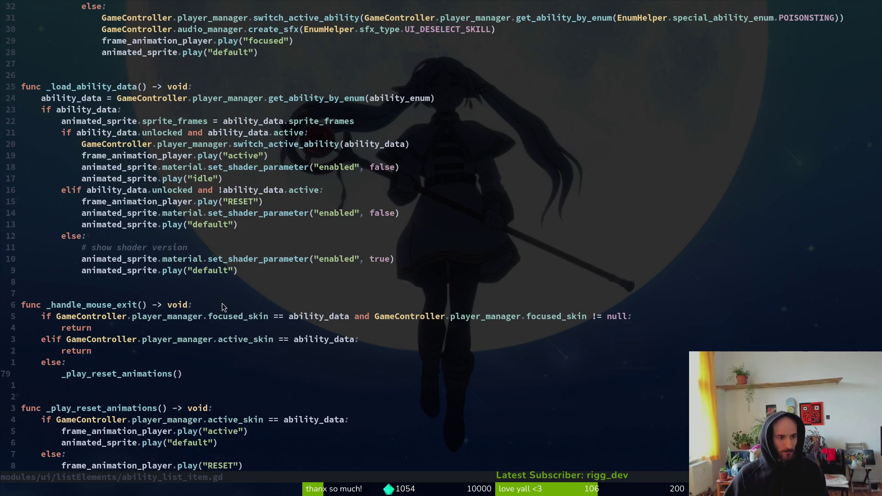
pyautogui.click(241, 340)
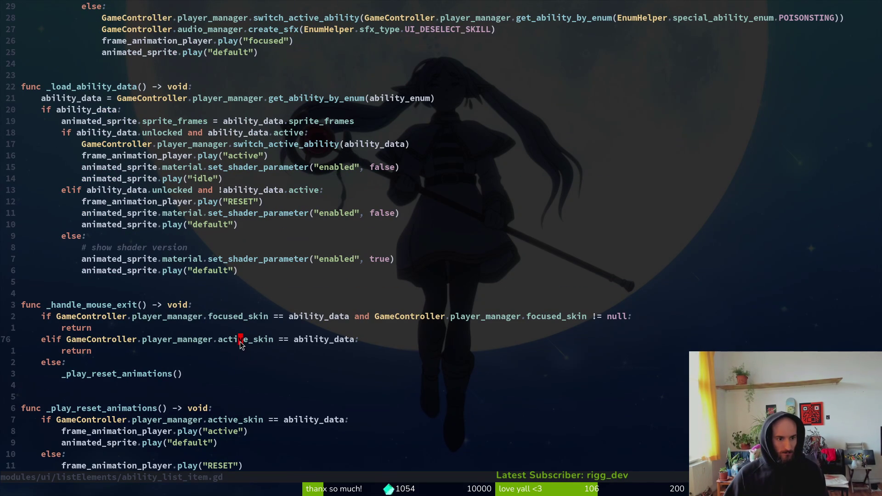
pyautogui.click(222, 319)
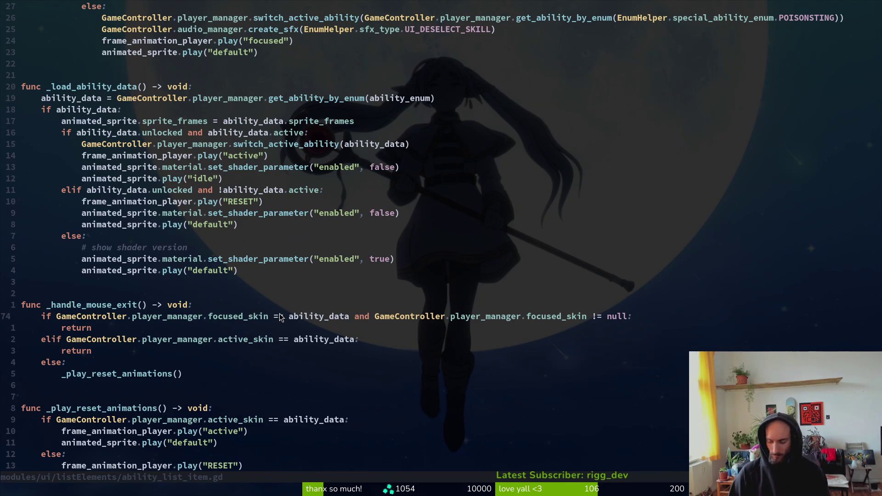
# Rename focused_skin to focused_ability on line 74 and save.
pyautogui.press('c')
pyautogui.press('w')
pyautogui.press('Tab')
pyautogui.press('Escape')
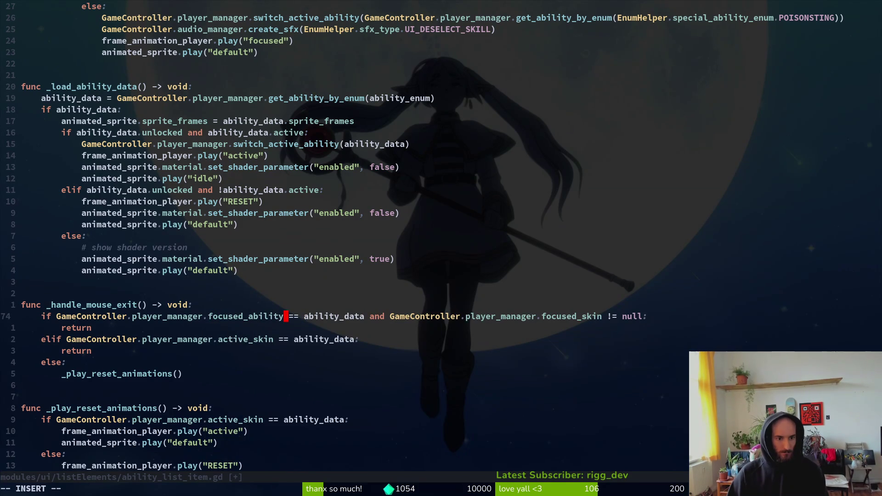
pyautogui.press('w')
pyautogui.press('w')
pyautogui.press('w')
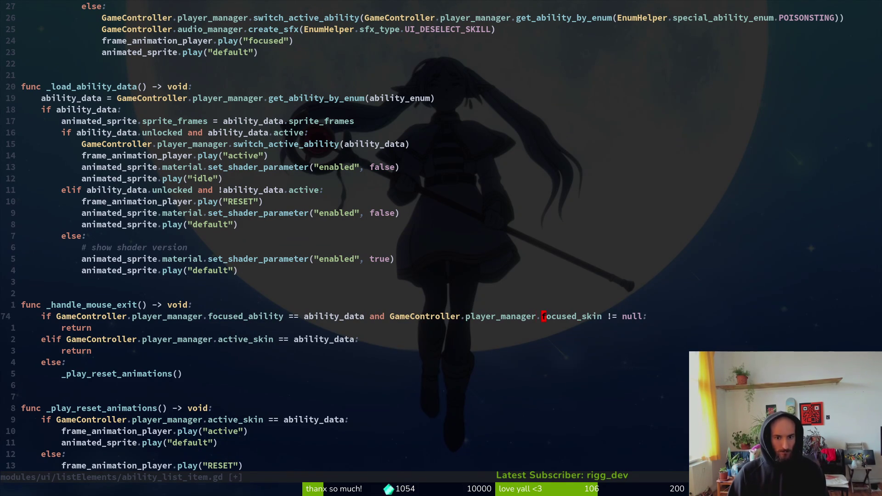
pyautogui.write('cwfo')
pyautogui.press('Tab')
pyautogui.press('Escape')
pyautogui.write(':w')
pyautogui.press('Return')
pyautogui.press('j')
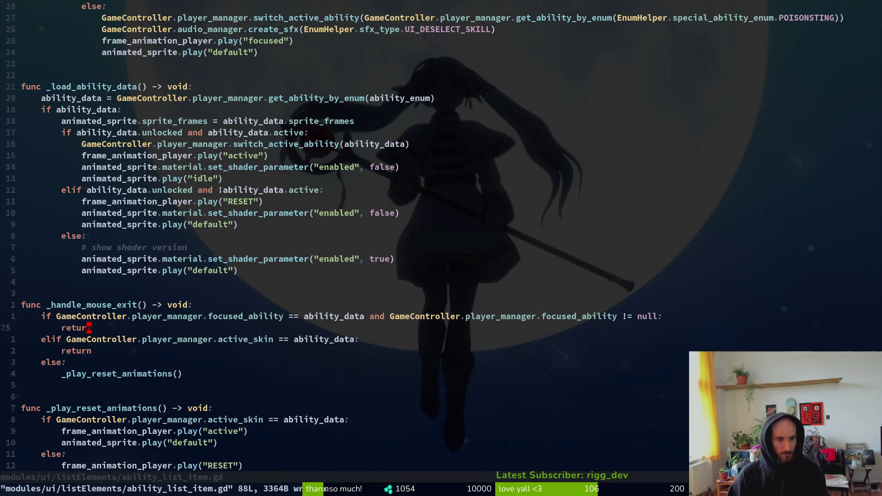
pyautogui.press('j')
pyautogui.press('j')
# Replace active_skin with active_ability on the elif line and save the script.
pyautogui.press('k')
pyautogui.press('k')
pyautogui.press('j')
pyautogui.press('$')
pyautogui.press('b')
pyautogui.press('b')
pyautogui.press('b')
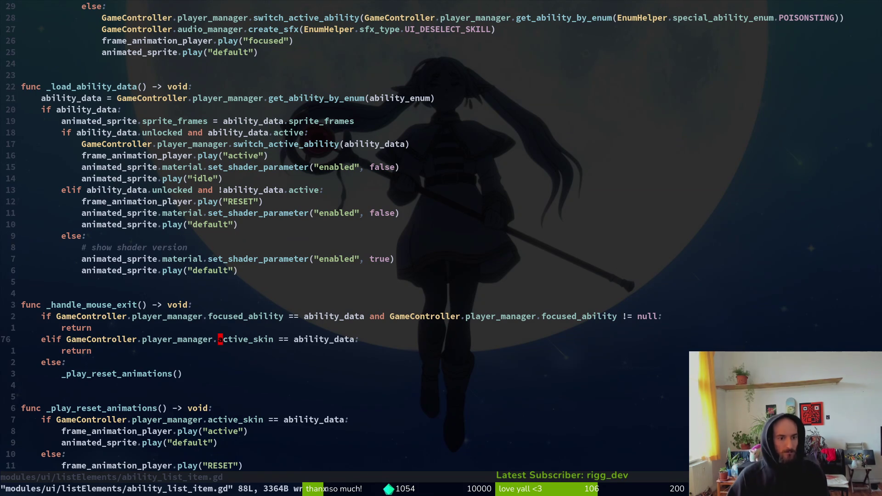
pyautogui.write('cwa')
pyautogui.press('Tab')
pyautogui.press('Tab')
pyautogui.press('Escape')
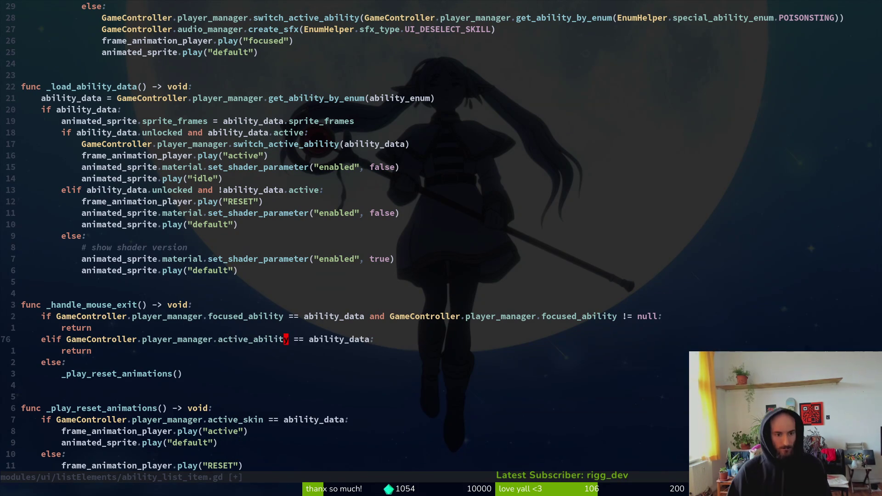
pyautogui.write(':w')
pyautogui.press('Return')
# Change the next skin reference in the script to active_ability.
pyautogui.press('j')
pyautogui.press('k')
pyautogui.press('k')
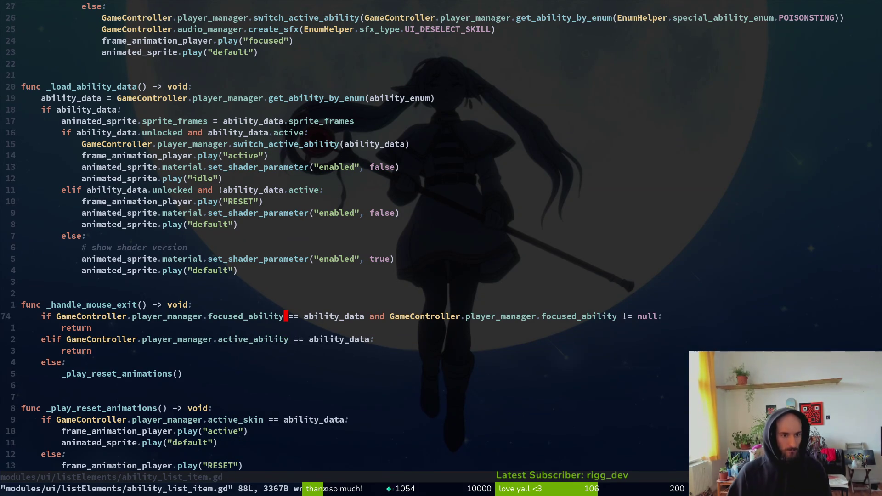
pyautogui.press('{')
pyautogui.write('/skin')
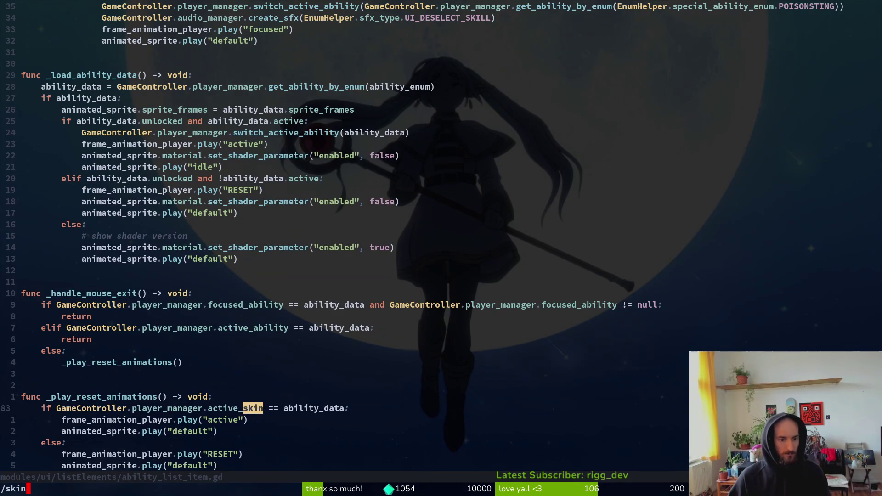
pyautogui.press('Return')
pyautogui.write('ciw')
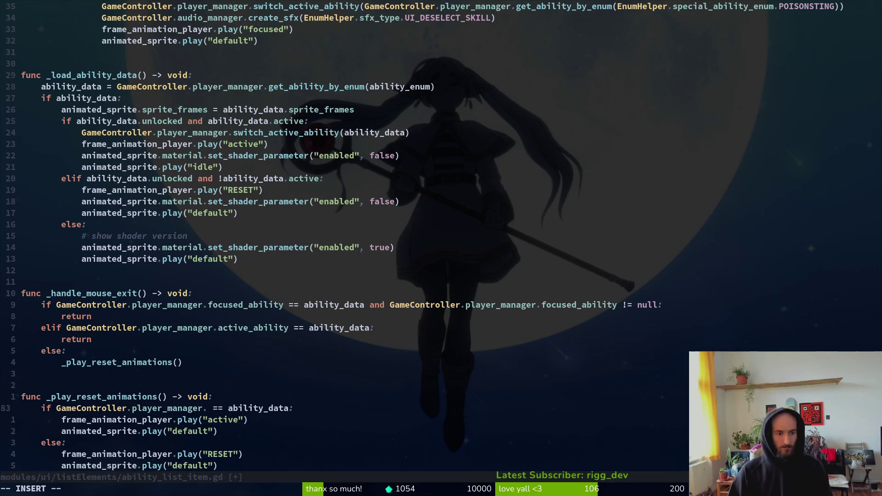
pyautogui.write('act')
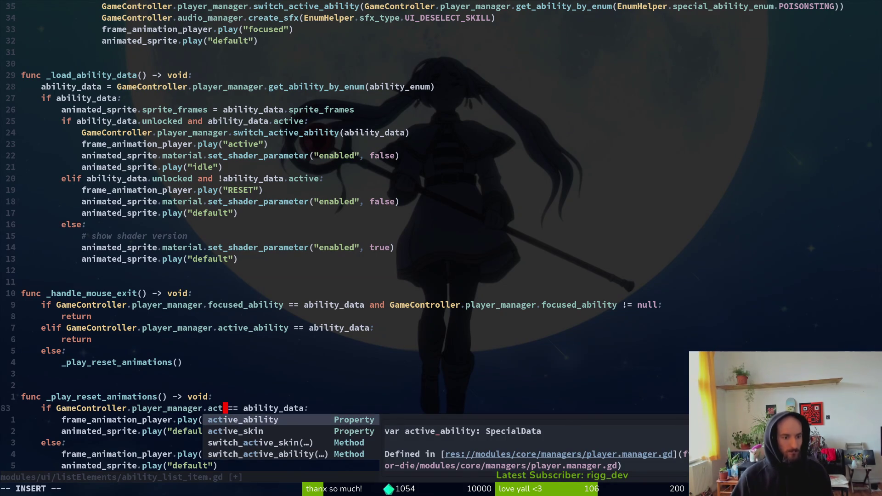
pyautogui.press('Return')
pyautogui.press('Escape')
pyautogui.press('u')
pyautogui.hotkey('ctrl', 'r')
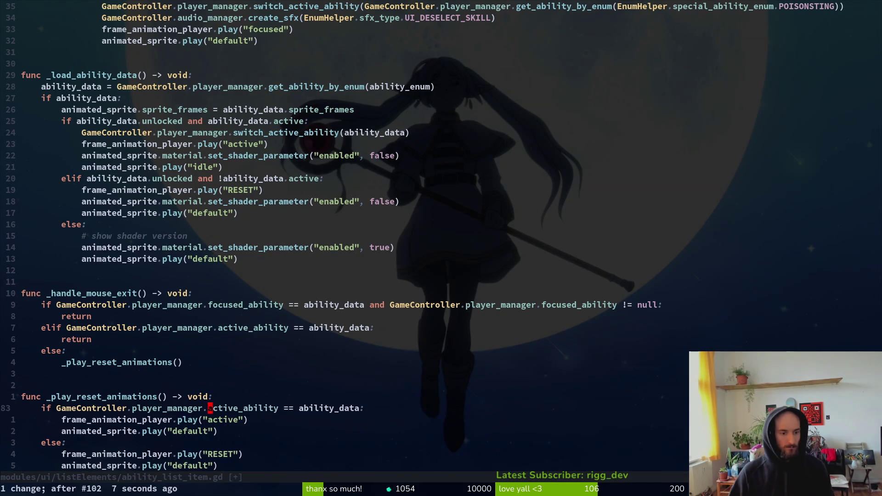
# Replace the remaining skin signal with emit_activated_ability and save the script.
pyautogui.write('/skin')
pyautogui.press('Return')
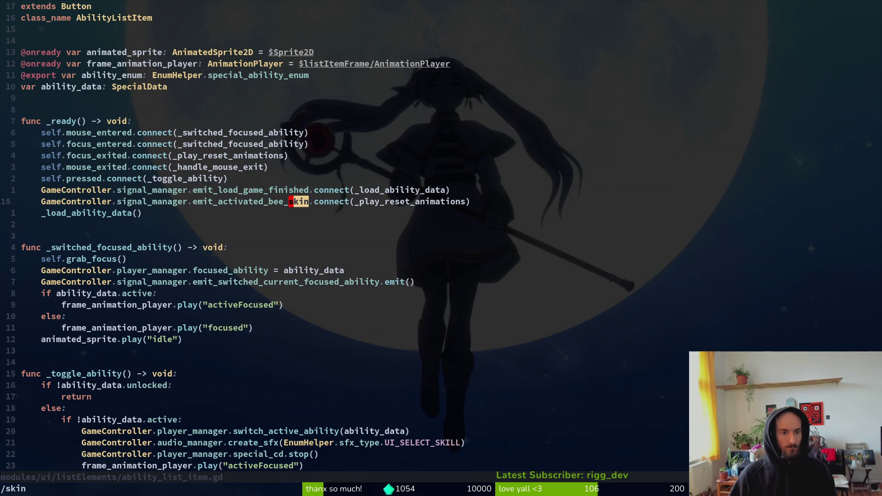
pyautogui.write('ciw')
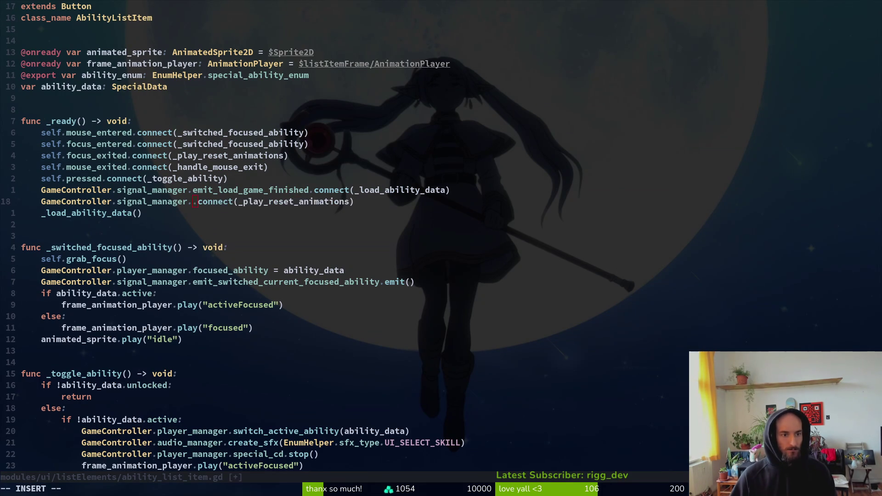
pyautogui.write('emiact')
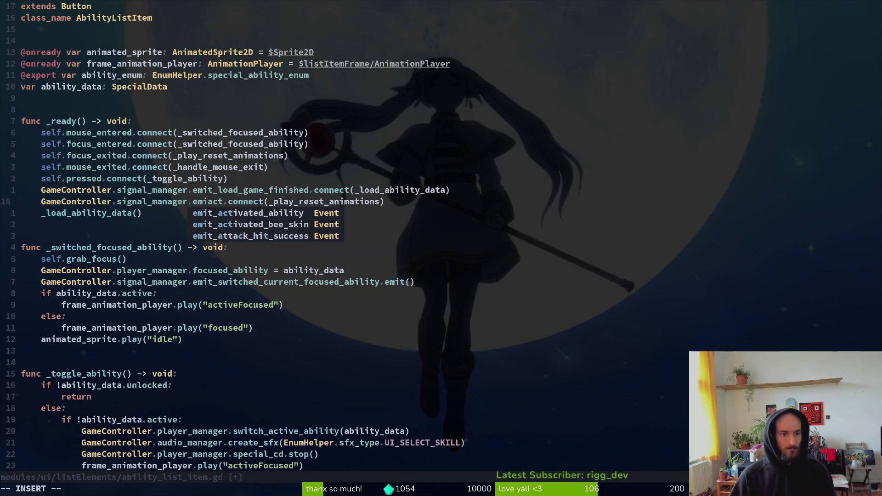
pyautogui.press('Tab')
pyautogui.press('Escape')
pyautogui.write(':w')
pyautogui.press('Return')
# Relaunch the game from the Godot editor with F5.
pyautogui.write('/skin')
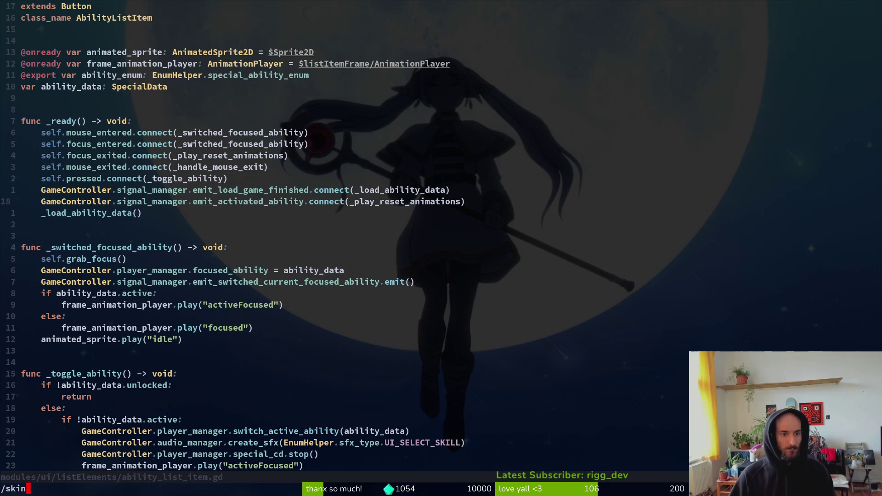
pyautogui.press('Escape')
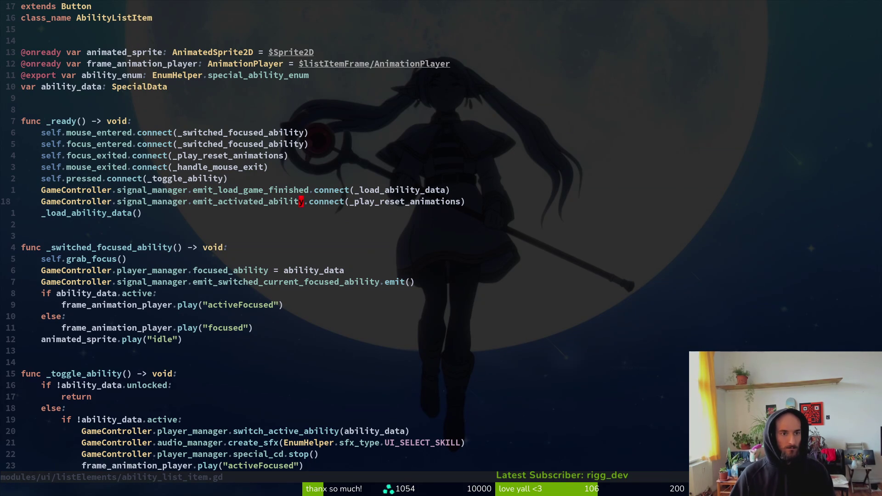
pyautogui.hotkey('alt', 'Tab')
pyautogui.press('F5')
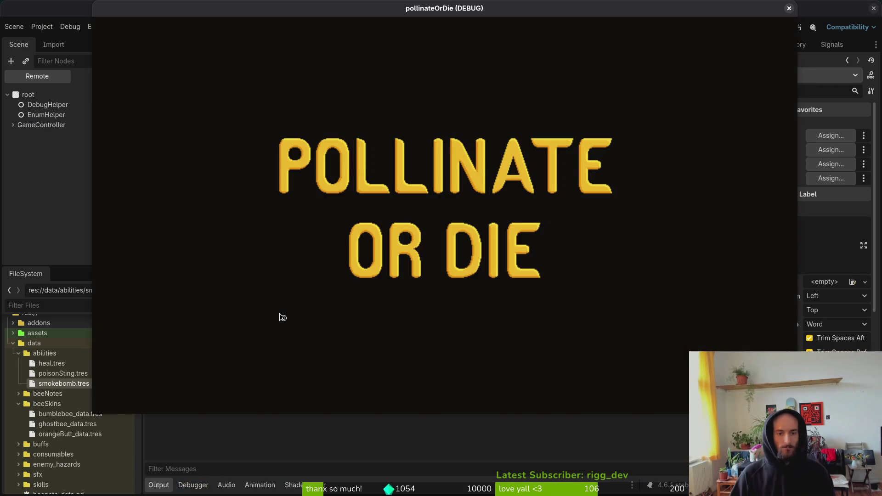
# View rejuvenate, smokebomb and poison sting in the shop's abilities list, then close the game.
pyautogui.press('Return')
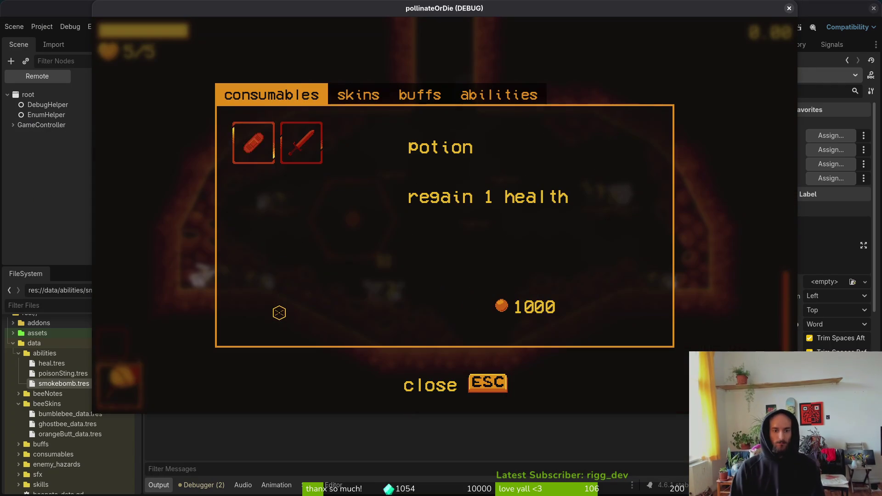
pyautogui.press('e')
pyautogui.press('e')
pyautogui.press('e')
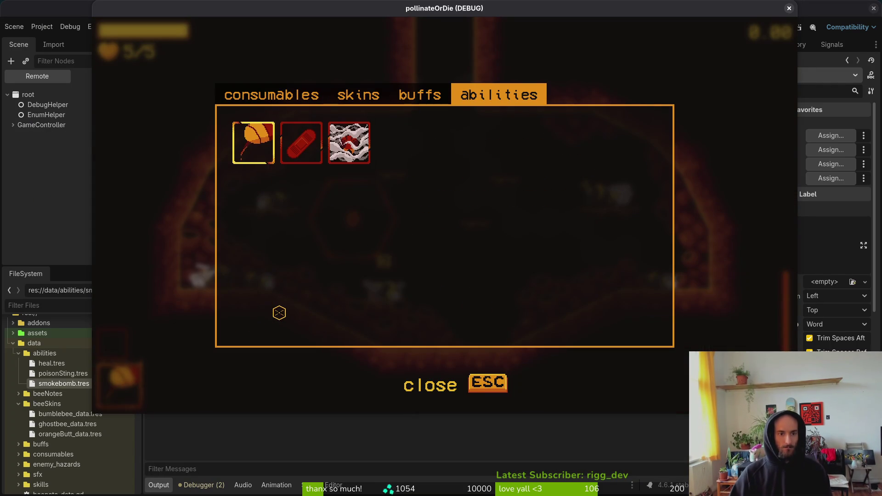
pyautogui.click(301, 140)
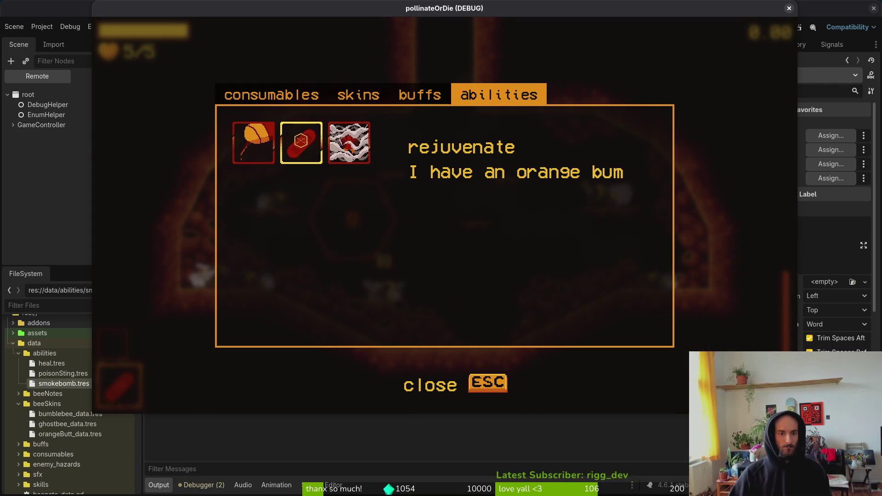
pyautogui.click(351, 146)
pyautogui.click(253, 143)
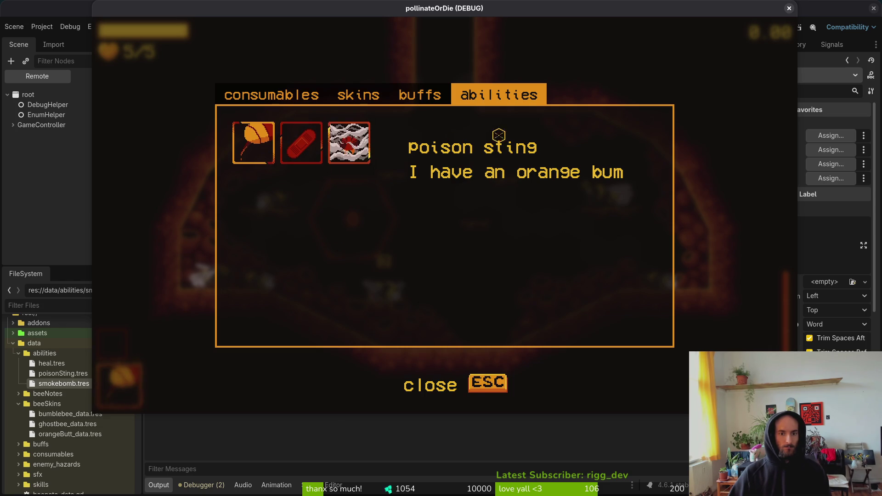
pyautogui.click(789, 9)
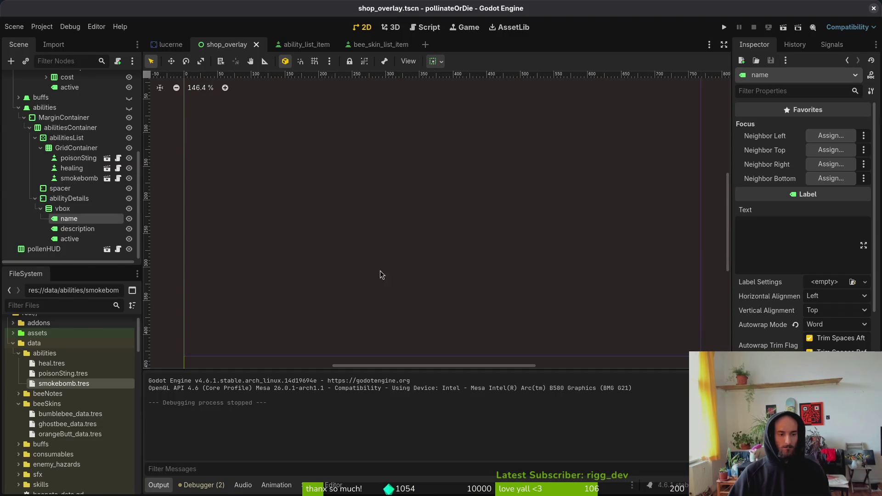
# Open shop_overlay.gd in Neovim with the file finder.
pyautogui.hotkey('alt', 'Tab')
pyautogui.press('space')
pyautogui.press('f')
pyautogui.press('f')
pyautogui.write('shop')
pyautogui.press('Return')
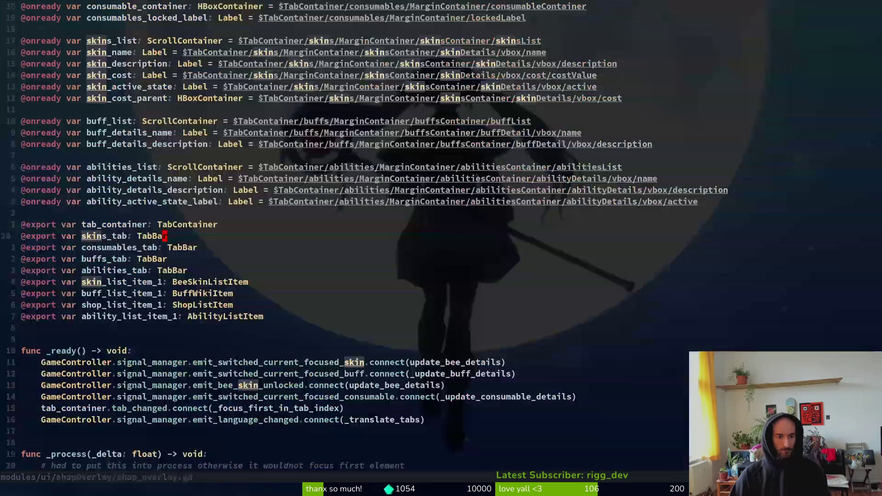
# Change focused_skin to focused_ability on update_ability_details' description line and save.
pyautogui.hotkey('shift', 'g')
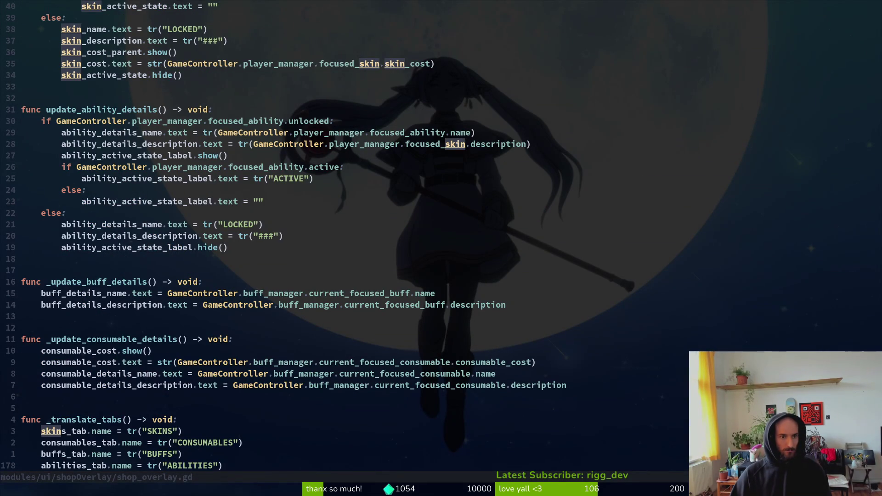
pyautogui.press('2')
pyautogui.press('8')
pyautogui.press('k')
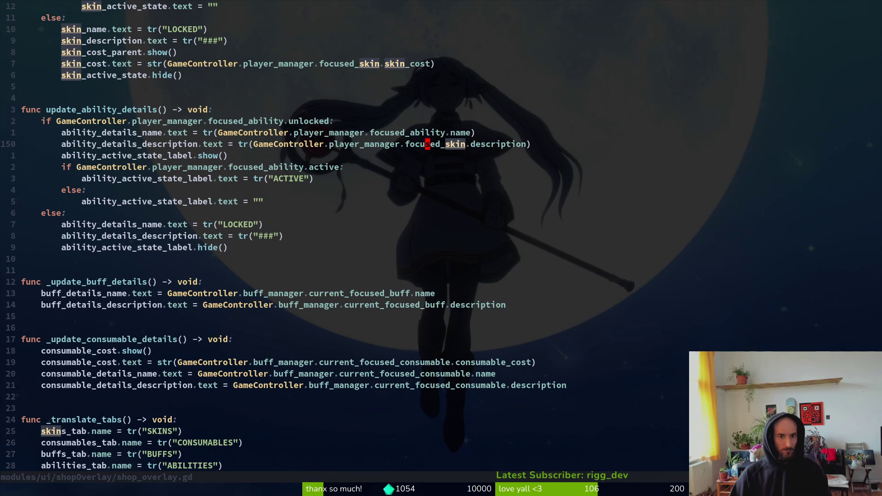
pyautogui.write('cwsed_ability')
pyautogui.press('Escape')
pyautogui.write(':w')
pyautogui.press('Return')
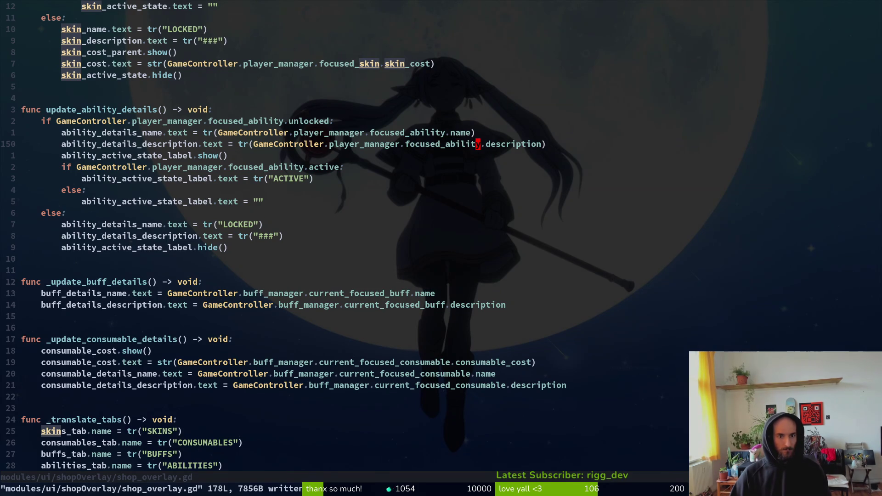
pyautogui.press('j')
pyautogui.press('j')
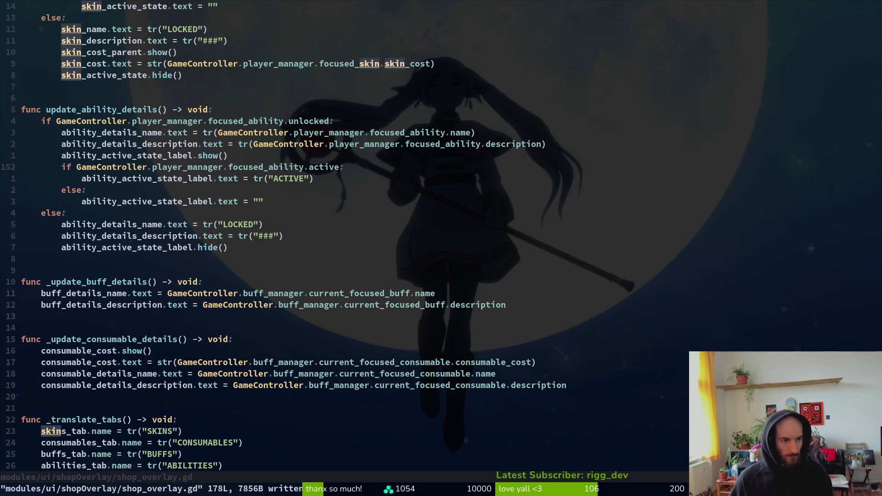
# Grep the project for _update_buff_details and jump to its connect call on line 40.
pyautogui.press('k')
pyautogui.press('j')
pyautogui.press('j')
pyautogui.press('j')
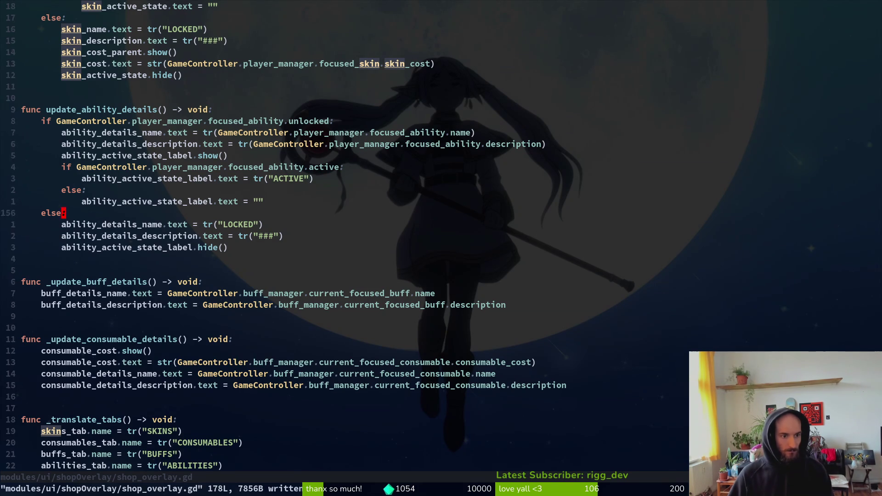
pyautogui.press('j')
pyautogui.press('j')
pyautogui.press('j')
pyautogui.press('b')
pyautogui.press('b')
pyautogui.press('b')
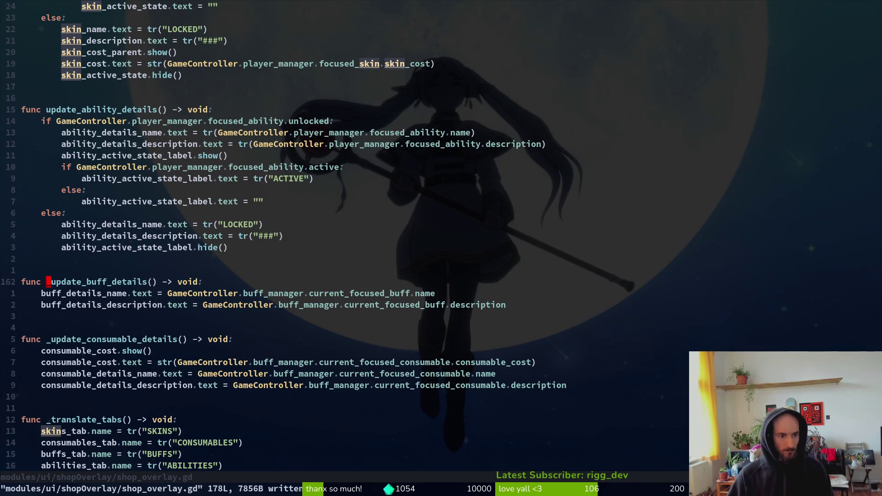
pyautogui.press('v')
pyautogui.press('e')
pyautogui.press('space')
pyautogui.press('f')
pyautogui.press('w')
pyautogui.press('Return')
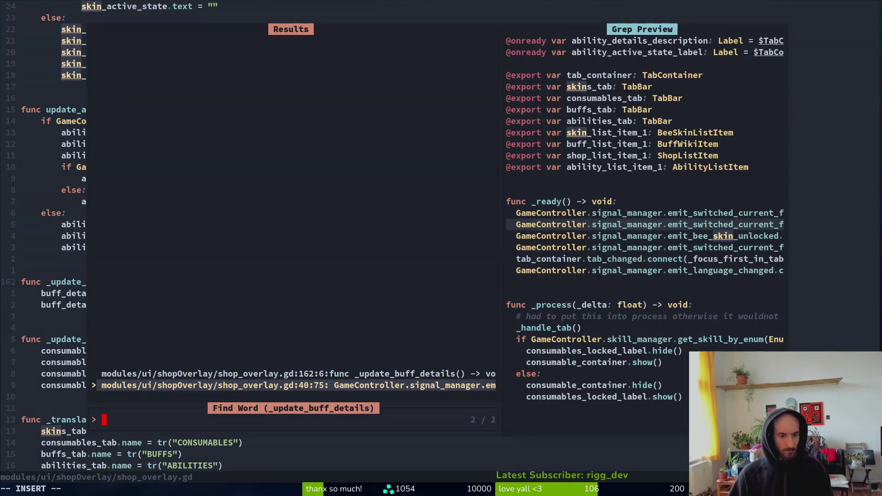
pyautogui.press('Up')
pyautogui.press('Down')
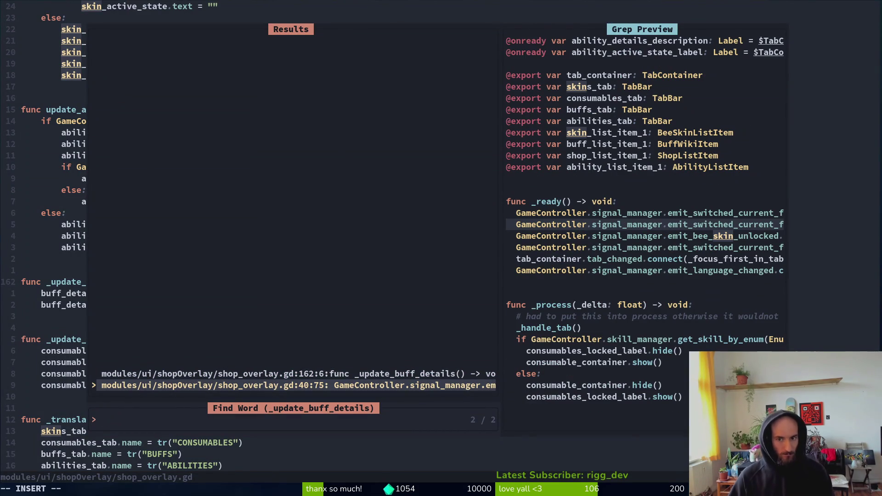
pyautogui.press('Return')
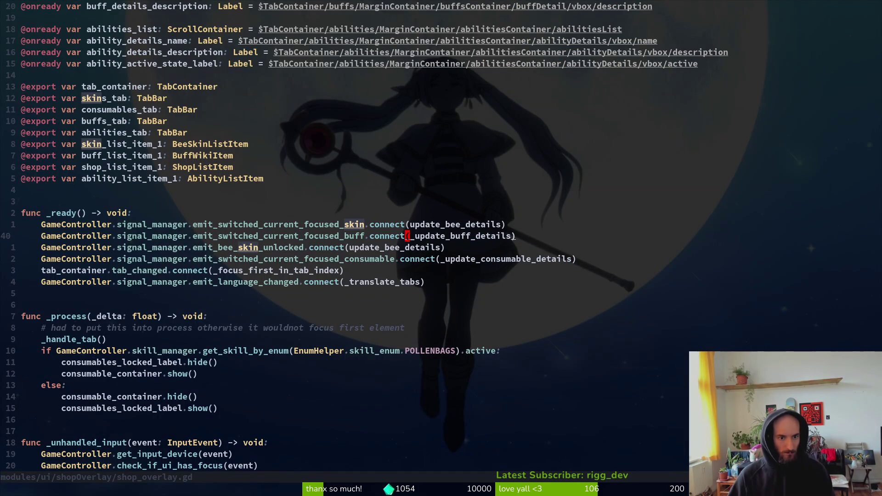
# Duplicate the skin signal connect line, rename it emit_switched_current_focused_ability, and save.
pyautogui.hotkey('shift', 'f')
pyautogui.press('f')
pyautogui.press('k')
pyautogui.press('y')
pyautogui.press('y')
pyautogui.press('p')
pyautogui.press('w')
pyautogui.press('w')
pyautogui.press('w')
pyautogui.write('w')
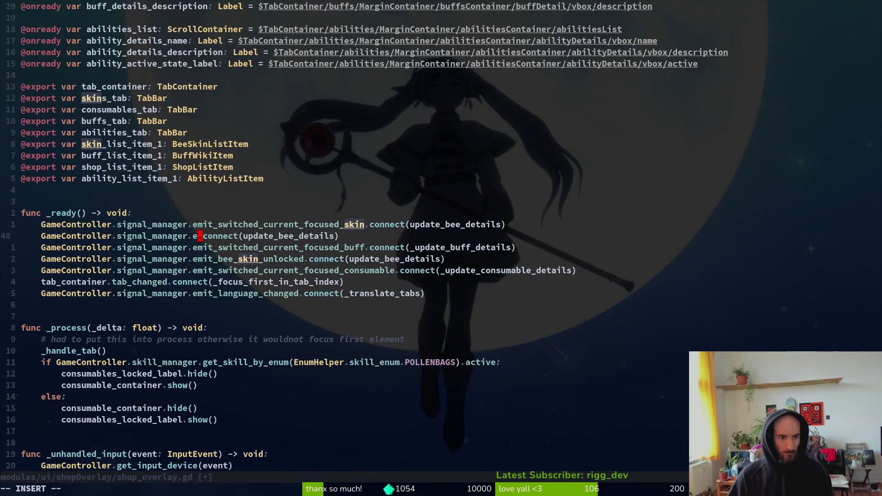
pyautogui.write('ceemisw')
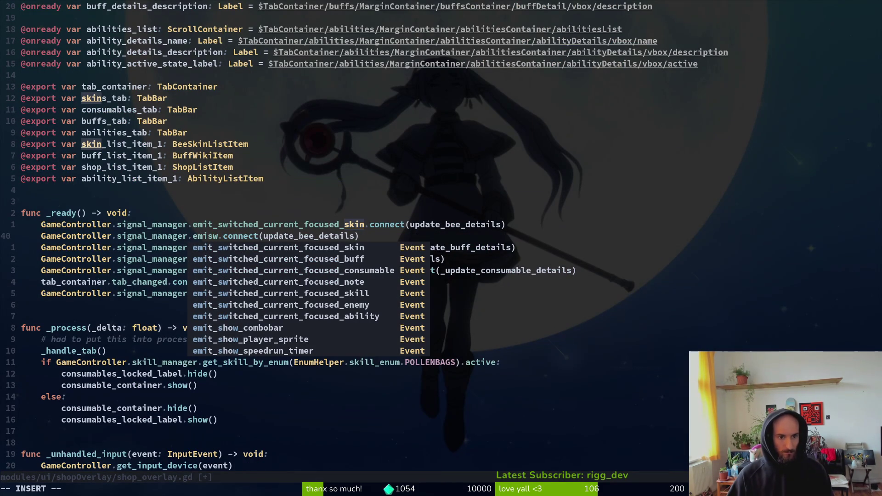
pyautogui.press('Tab')
pyautogui.press('Tab')
pyautogui.press('Tab')
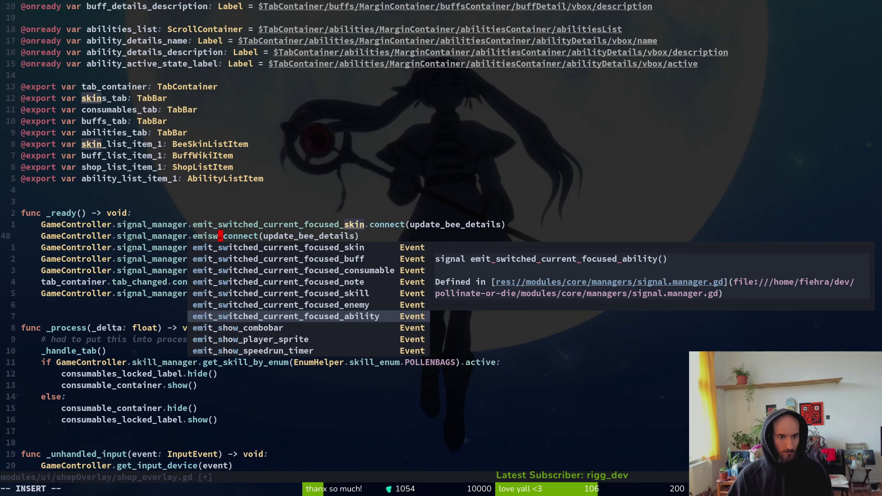
pyautogui.press('Return')
pyautogui.press('Escape')
pyautogui.write(':w')
pyautogui.press('Return')
pyautogui.press('w')
pyautogui.press('w')
pyautogui.press('w')
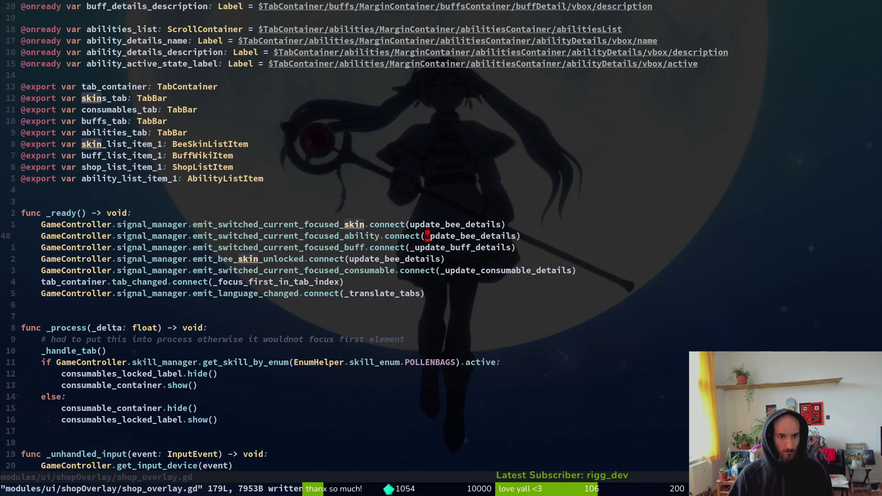
# Replace the connected handler with update_ability_details and save with :w.
pyautogui.press('c')
pyautogui.press('w')
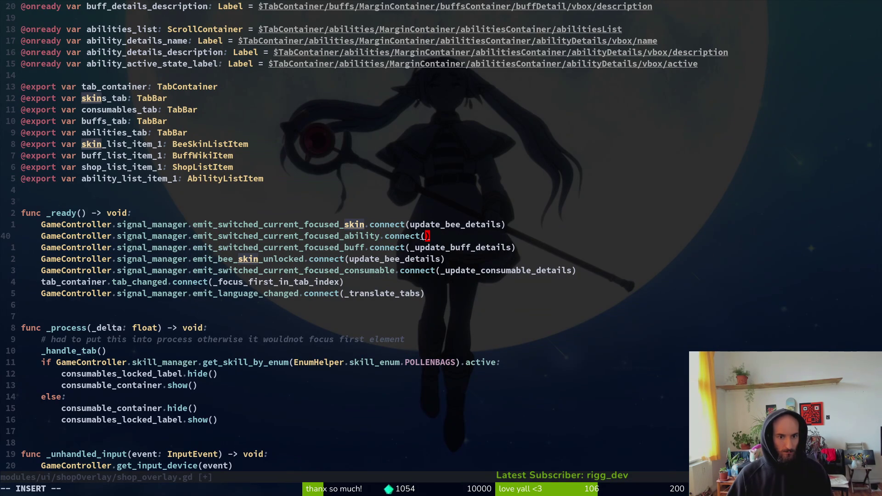
pyautogui.write('update')
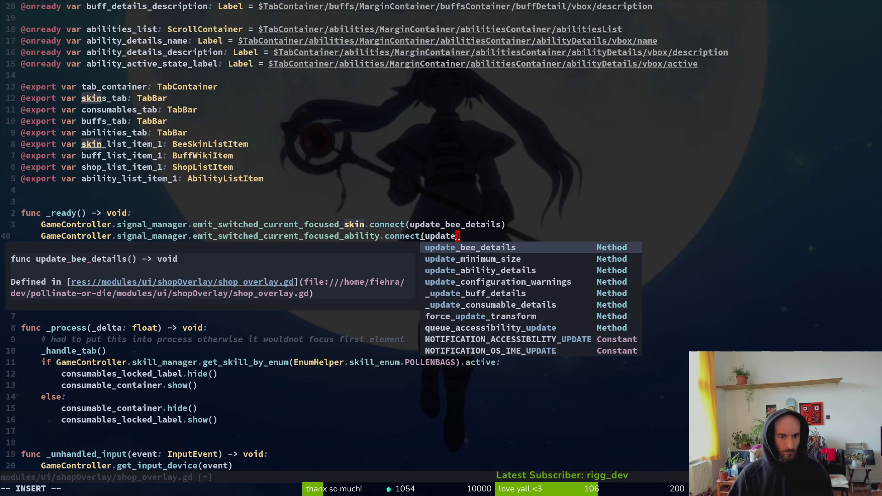
pyautogui.hotkey('ctrl', 'n')
pyautogui.hotkey('ctrl', 'n')
pyautogui.hotkey('ctrl', 'n')
pyautogui.hotkey('ctrl', 'n')
pyautogui.hotkey('ctrl', 'p')
pyautogui.hotkey('ctrl', 'p')
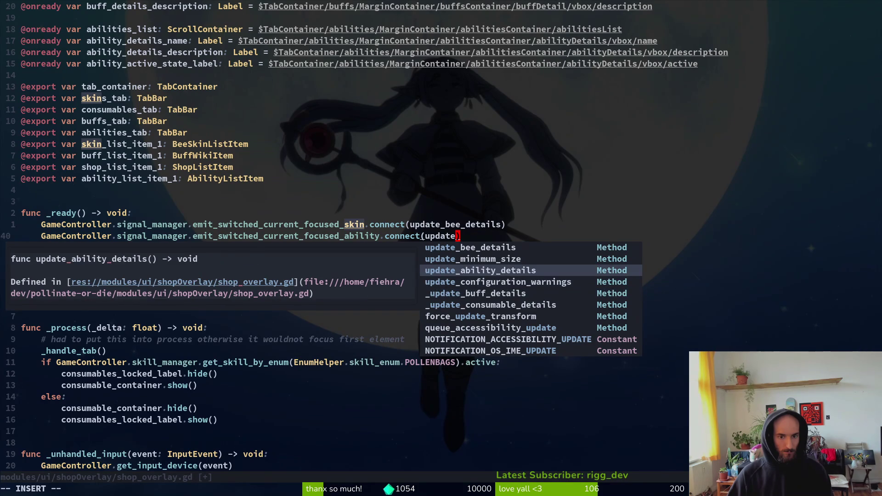
pyautogui.press('Return')
pyautogui.press('Escape')
pyautogui.write(':w')
pyautogui.press('Return')
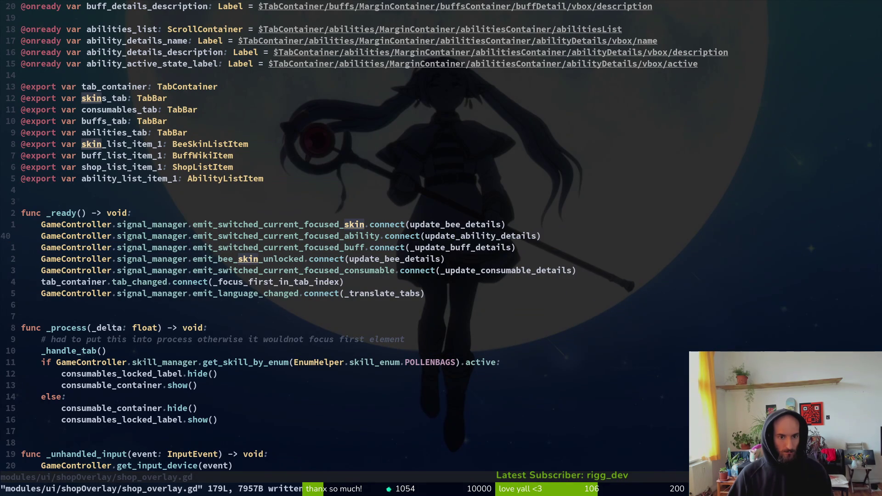
# Telescope-grep the project for update_bee_details usages, close the results, and save.
pyautogui.press('k')
pyautogui.press('k')
pyautogui.press('j')
pyautogui.press('$')
pyautogui.press('h')
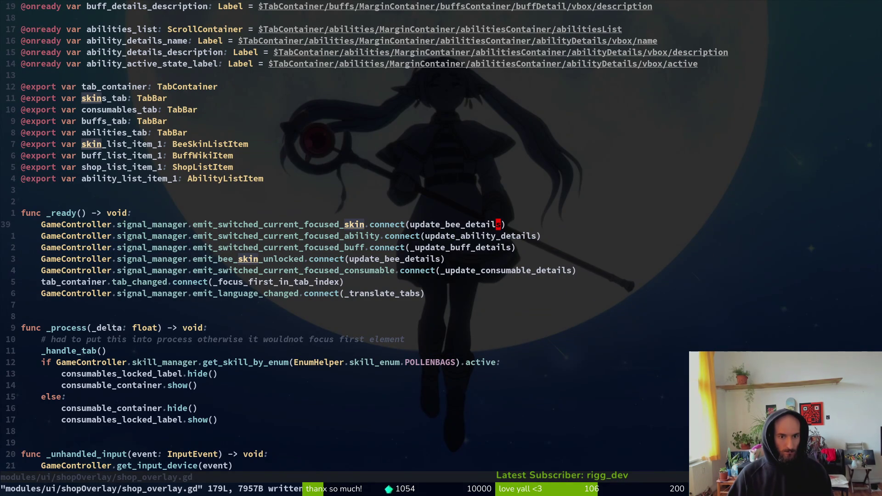
pyautogui.press('v')
pyautogui.press('i')
pyautogui.press('w')
pyautogui.press('space')
pyautogui.press('s')
pyautogui.press('w')
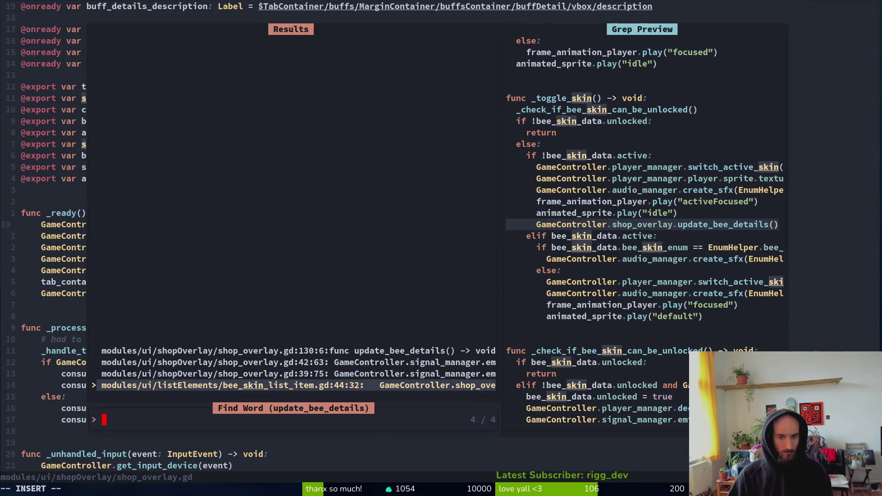
pyautogui.press('Escape')
pyautogui.press('Escape')
pyautogui.write(':w')
pyautogui.press('Return')
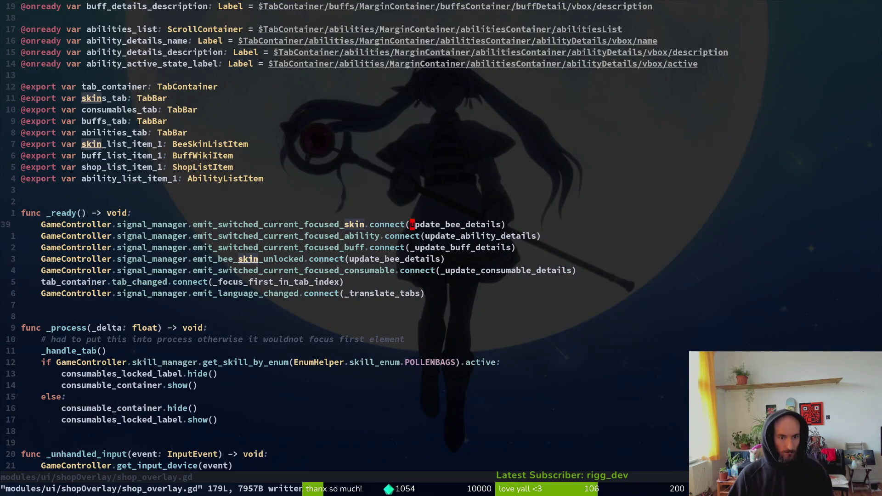
pyautogui.hotkey('alt', 'Tab')
pyautogui.hotkey('alt', 'Tab')
pyautogui.hotkey('alt', 'Tab')
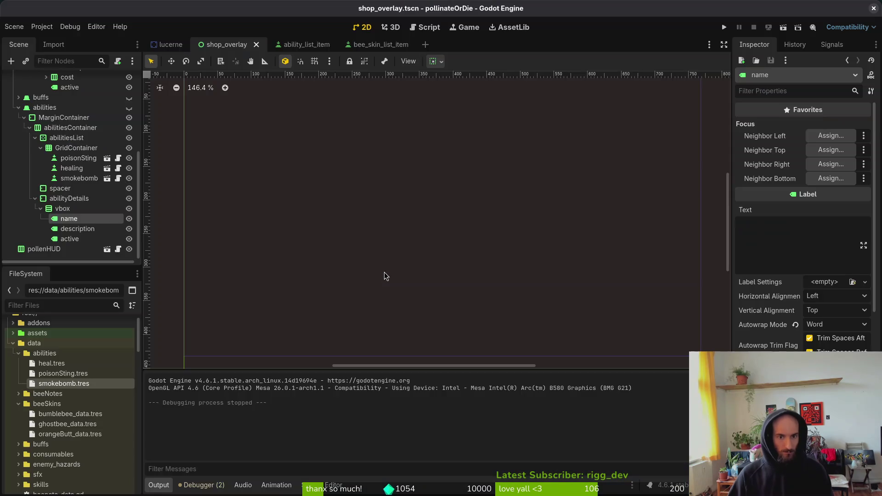
# Run the game with F5, continue the save, and equip bandage and poison sting in the shop.
pyautogui.press('F5')
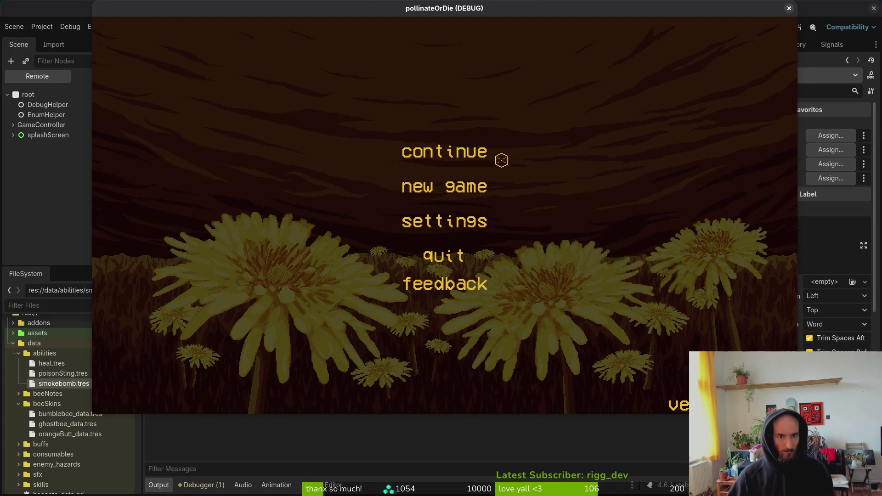
pyautogui.click(488, 155)
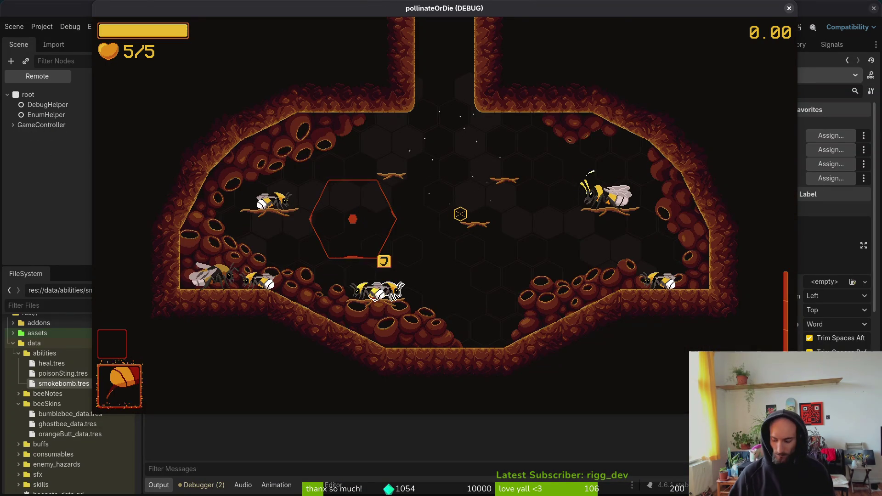
pyautogui.press('e')
pyautogui.press('Tab')
pyautogui.press('Tab')
pyautogui.press('Tab')
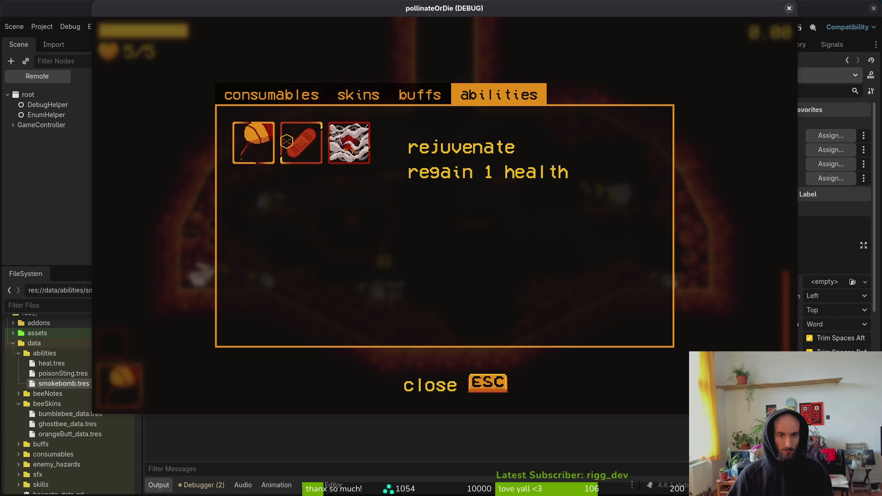
pyautogui.click(302, 142)
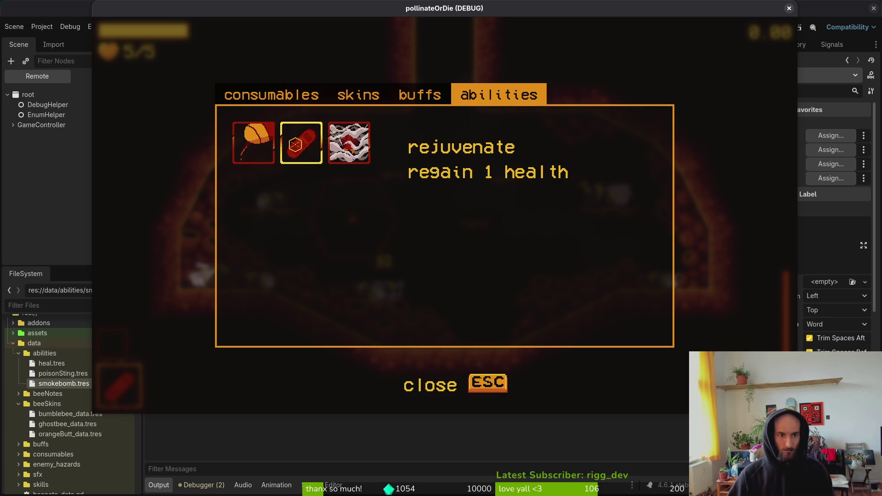
pyautogui.press('Escape')
pyautogui.press('Escape')
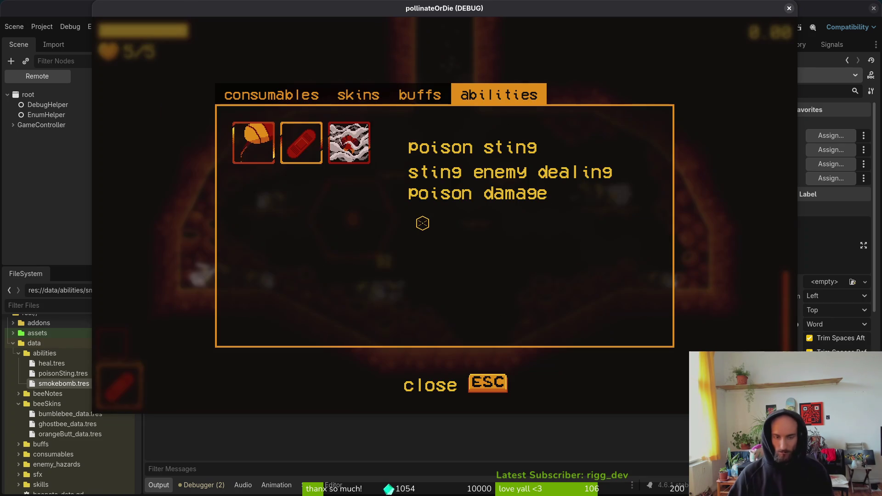
pyautogui.press('Return')
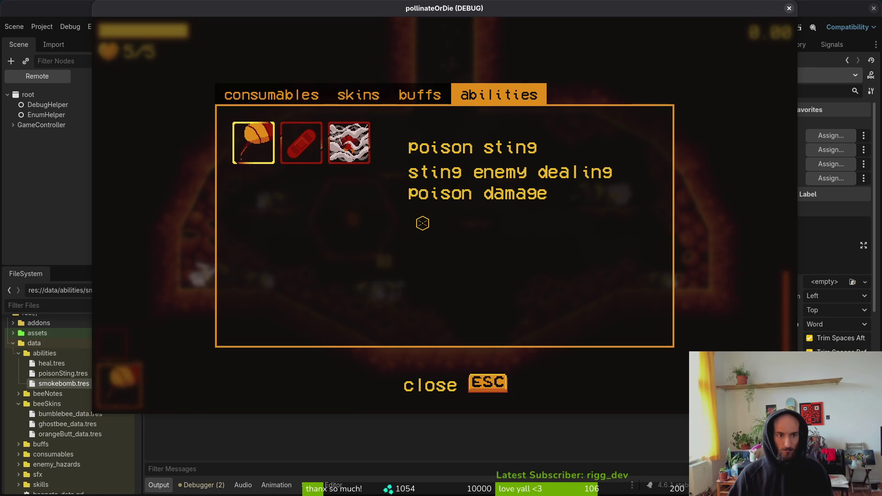
# Reopen the abilities tab to equip bandage, the first ability and smokebomb, checking each description.
pyautogui.press('Tab')
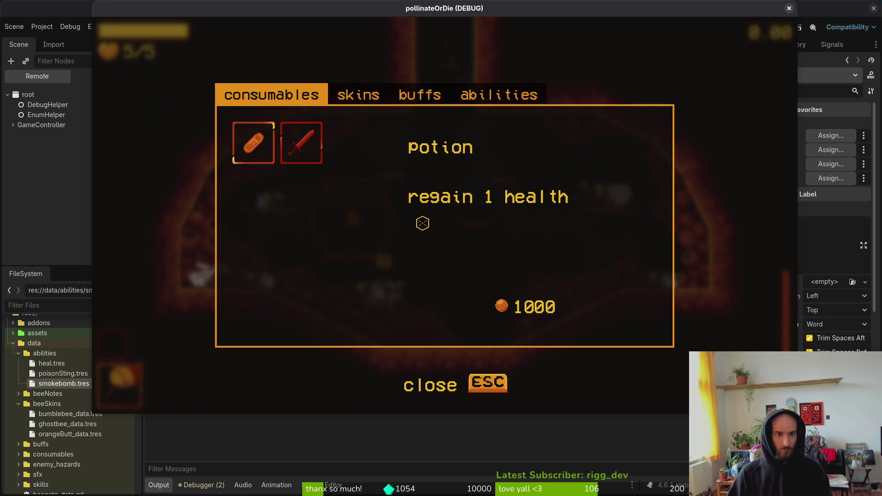
pyautogui.press('Tab')
pyautogui.press('Tab')
pyautogui.press('Tab')
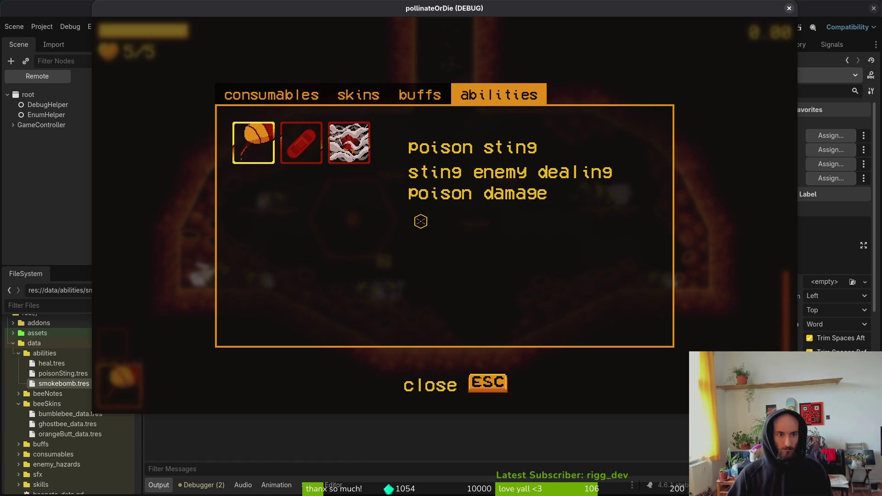
pyautogui.click(312, 156)
pyautogui.press('Escape')
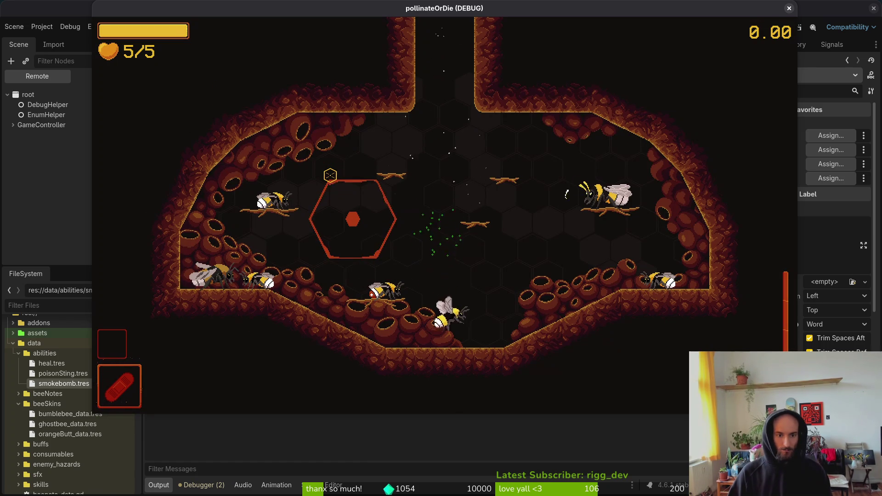
pyautogui.press('Tab')
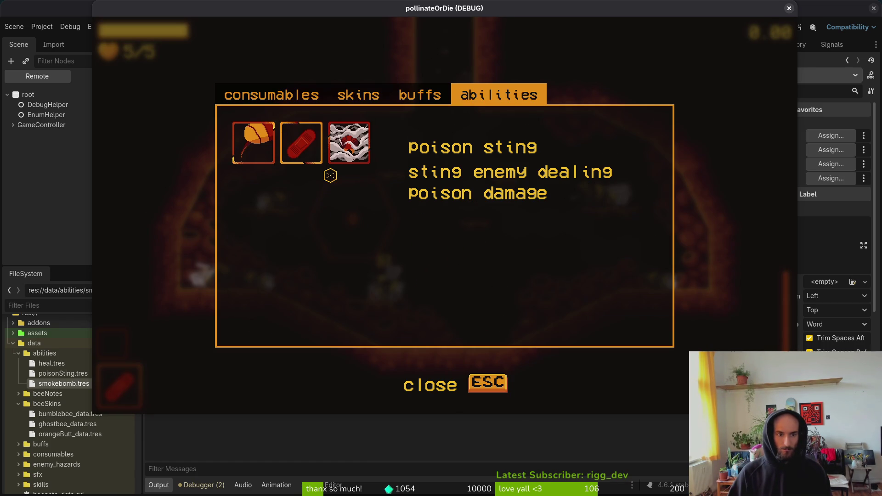
pyautogui.click(266, 153)
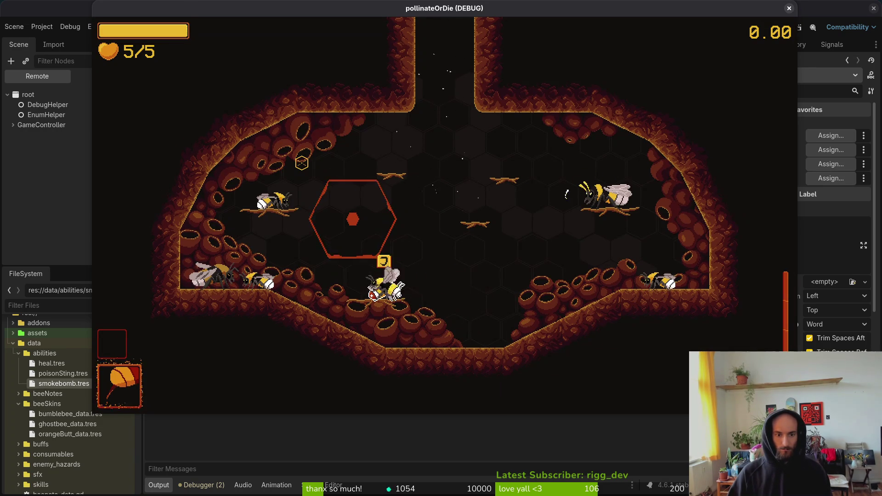
pyautogui.press('Tab')
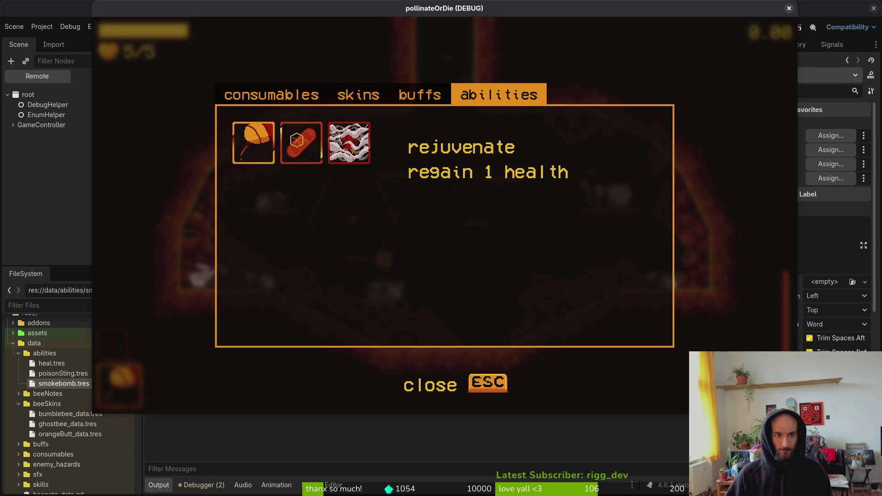
pyautogui.click(349, 143)
pyautogui.hotkey('alt', 'Tab')
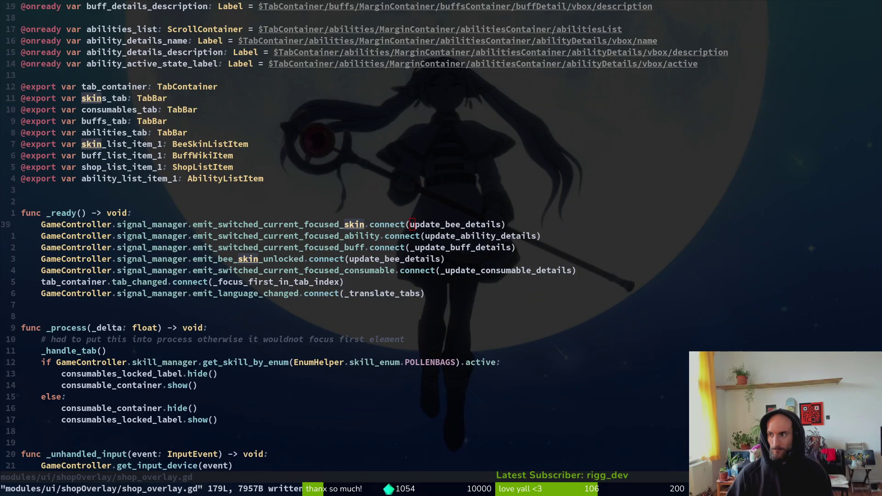
pyautogui.hotkey('alt', 'Tab')
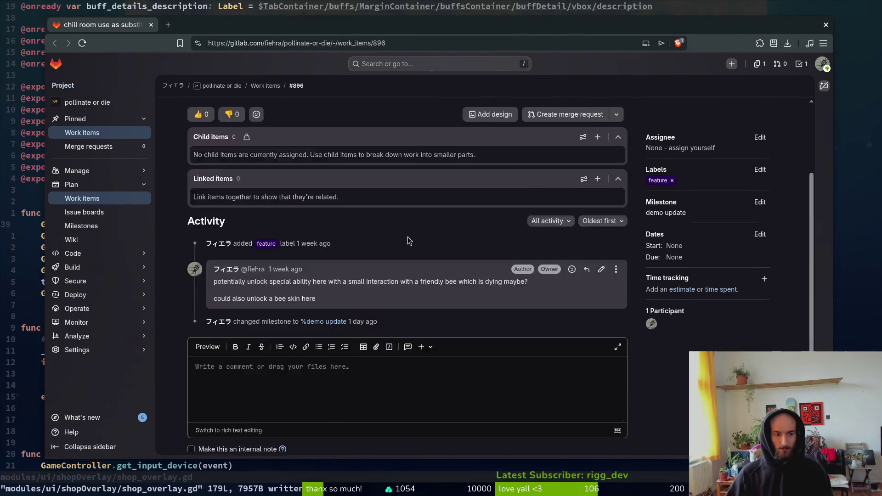
# Create the issue 'play sfx when tryin to use special while on cooldown' labelled sound.
pyautogui.middleClick(102, 133)
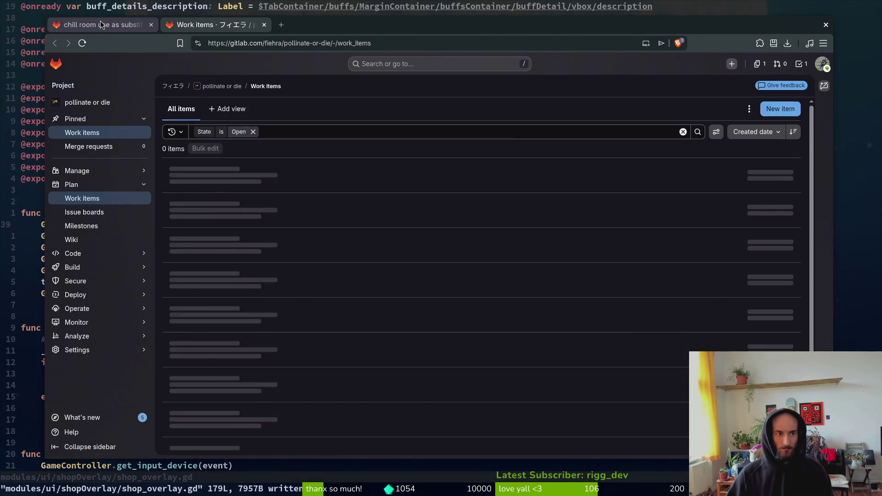
pyautogui.click(101, 24)
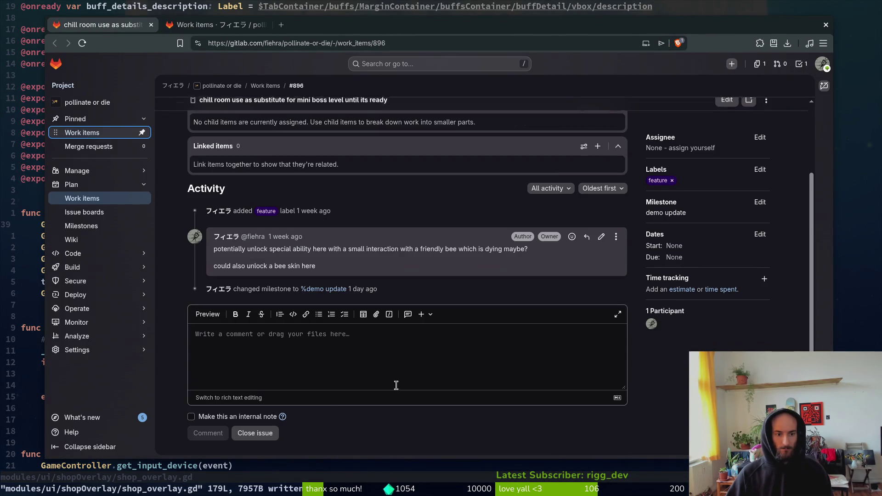
pyautogui.click(195, 23)
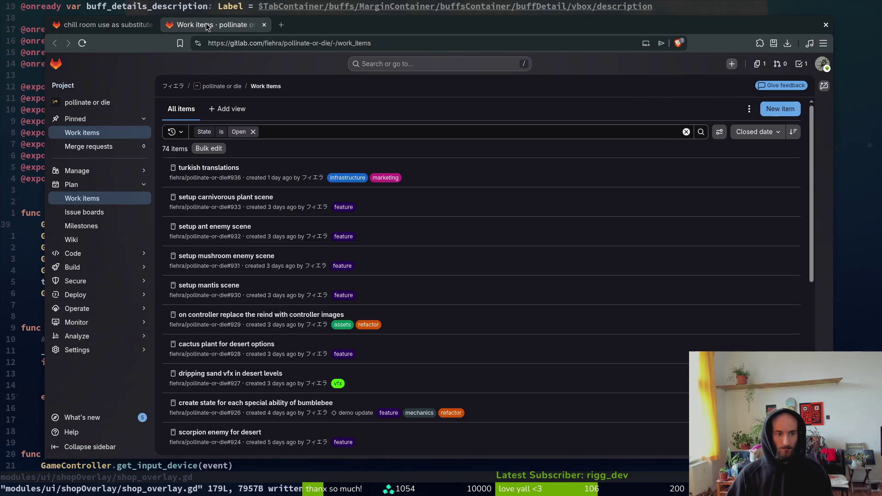
pyautogui.click(781, 109)
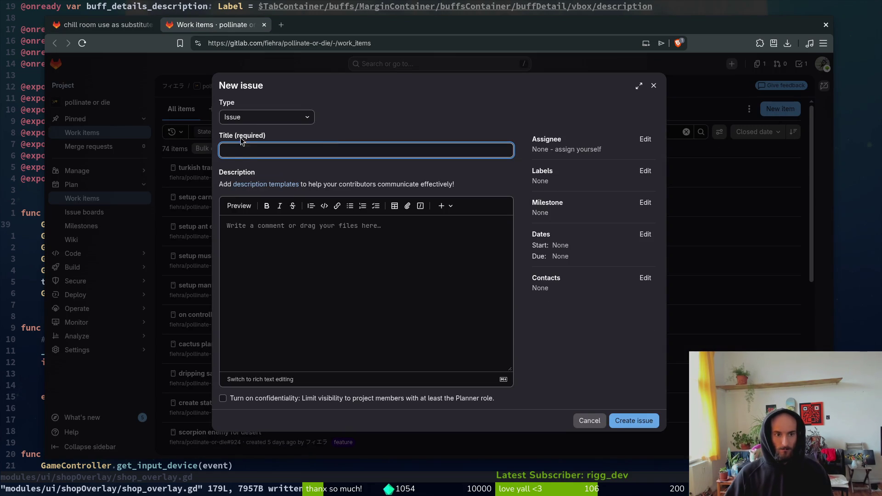
pyautogui.write('play ')
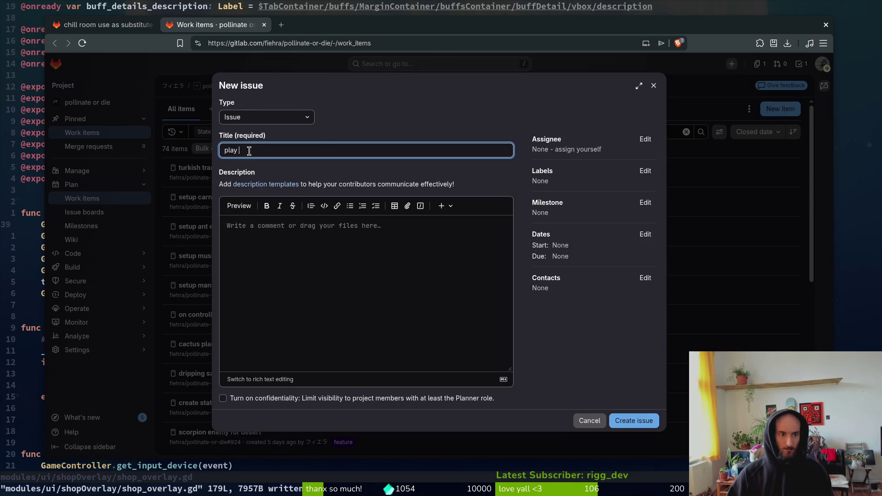
pyautogui.write('sfx when tryin to use ')
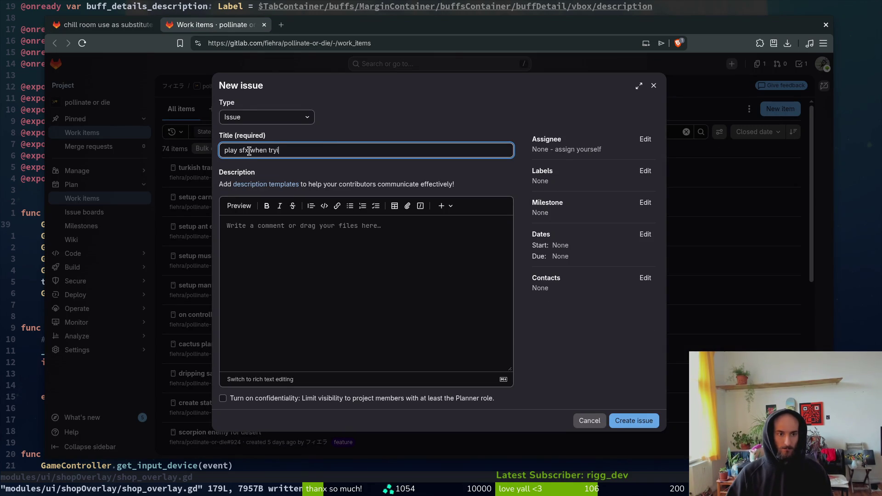
pyautogui.write('spe')
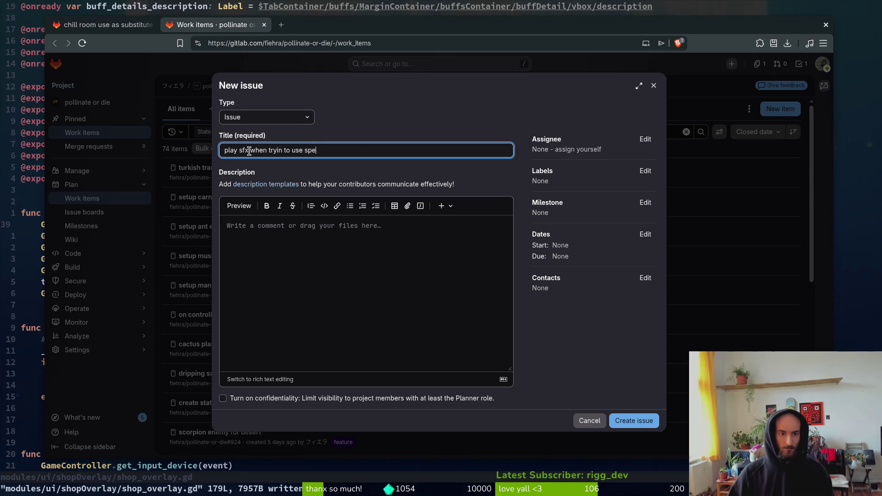
pyautogui.write('cial while on cooldown')
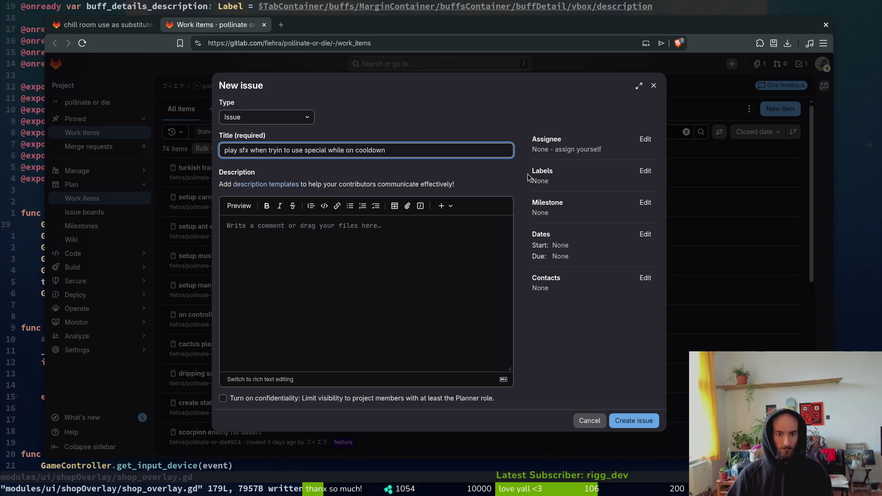
pyautogui.click(645, 170)
pyautogui.scroll(-5, 630, 250)
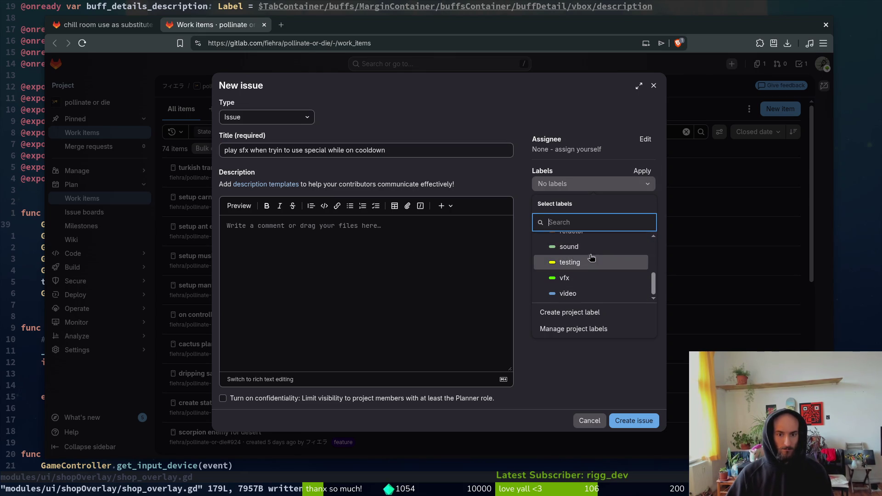
pyautogui.click(569, 246)
pyautogui.click(635, 420)
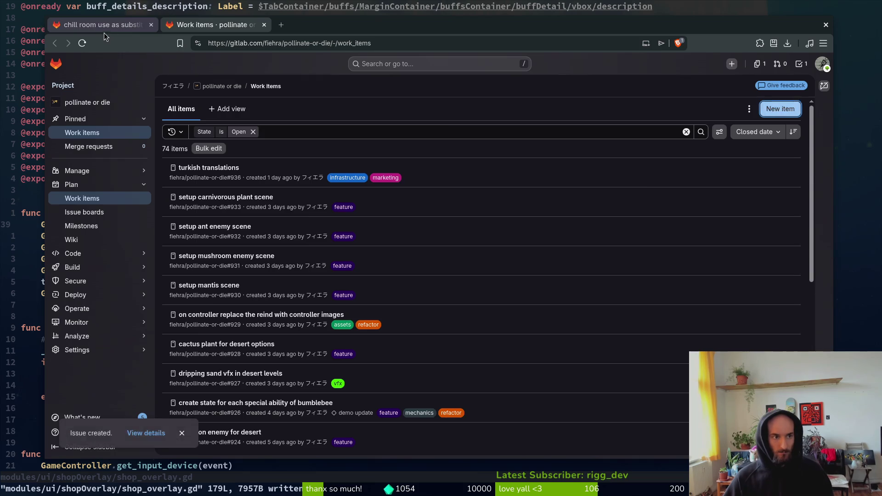
pyautogui.click(105, 24)
pyautogui.click(260, 30)
# Close the Work items tab and, after reviewing issue #896, close the browser window.
pyautogui.click(264, 27)
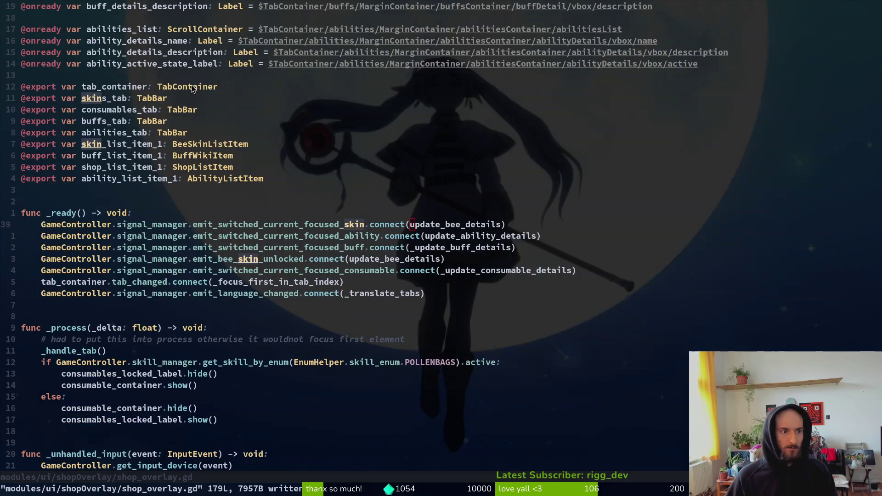
pyautogui.click(151, 24)
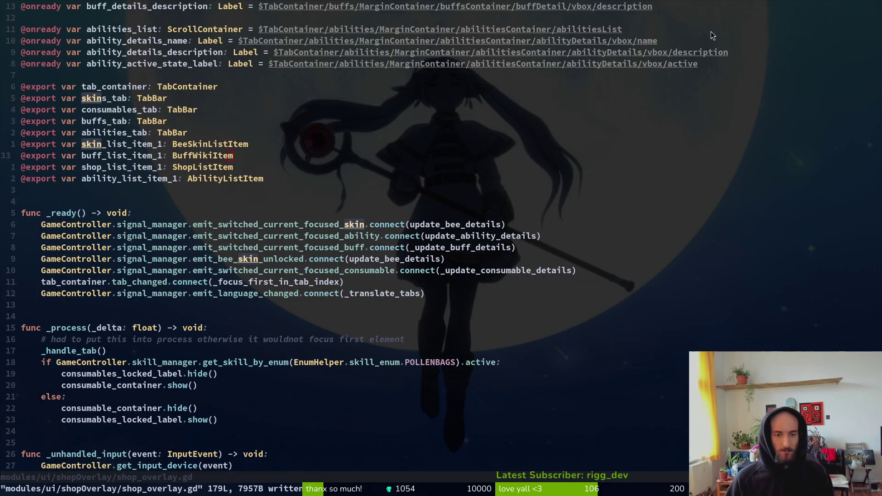
# In shop_overlay.tscn, collapse abilityDetails and inspect the smokebomb and healing ability items.
pyautogui.hotkey('alt', 'Tab')
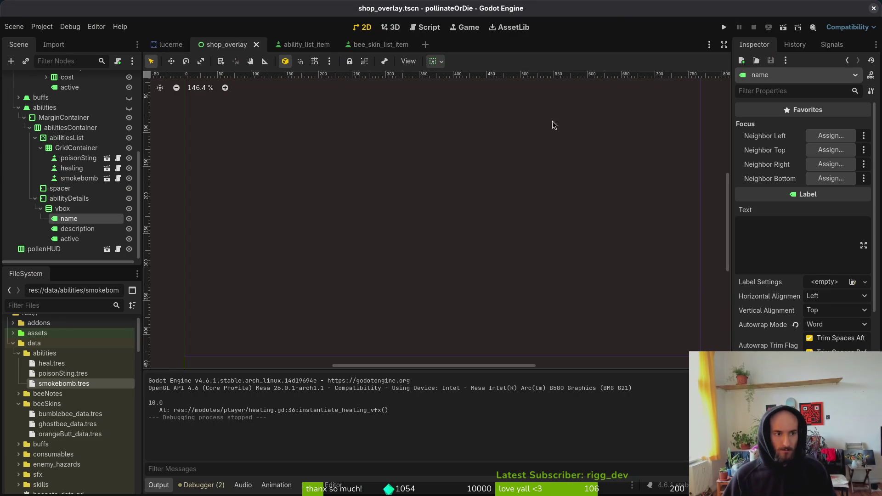
pyautogui.click(35, 138)
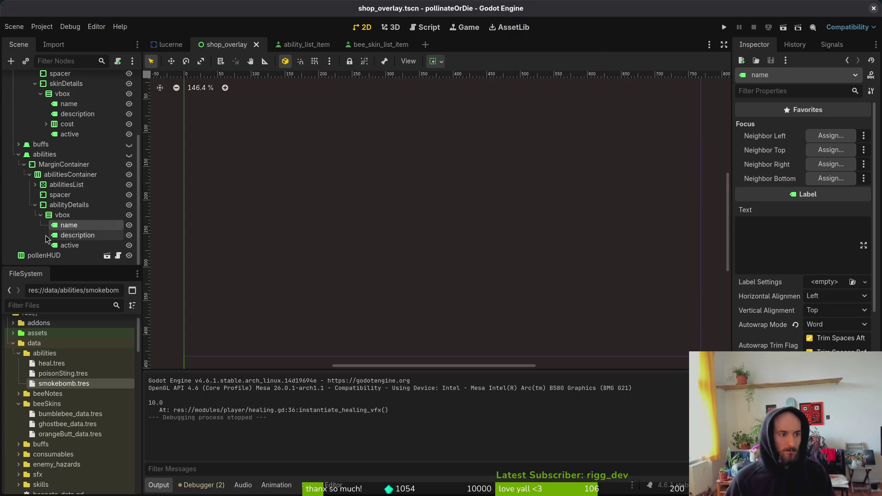
pyautogui.click(35, 206)
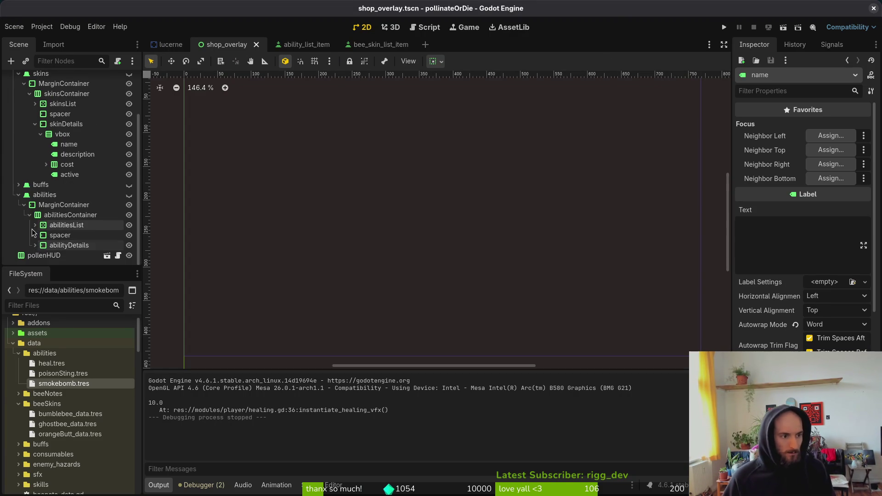
pyautogui.click(35, 225)
pyautogui.scroll(-2, 87, 225)
pyautogui.click(82, 219)
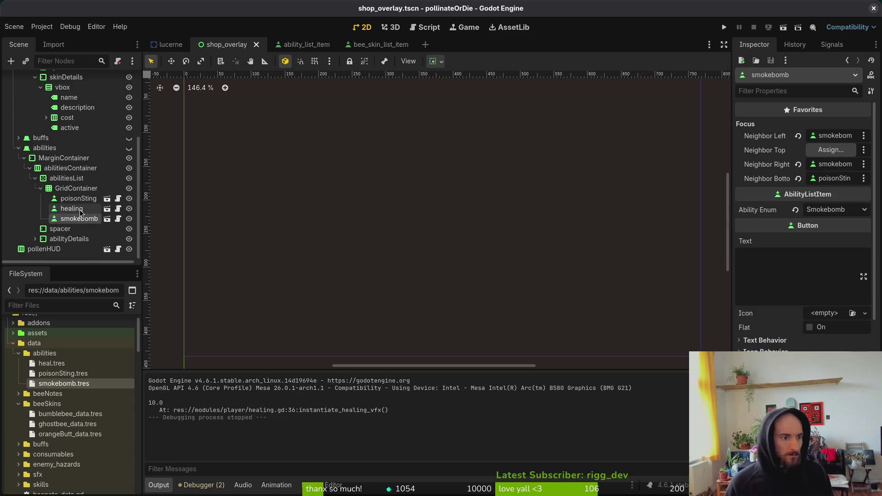
pyautogui.click(80, 211)
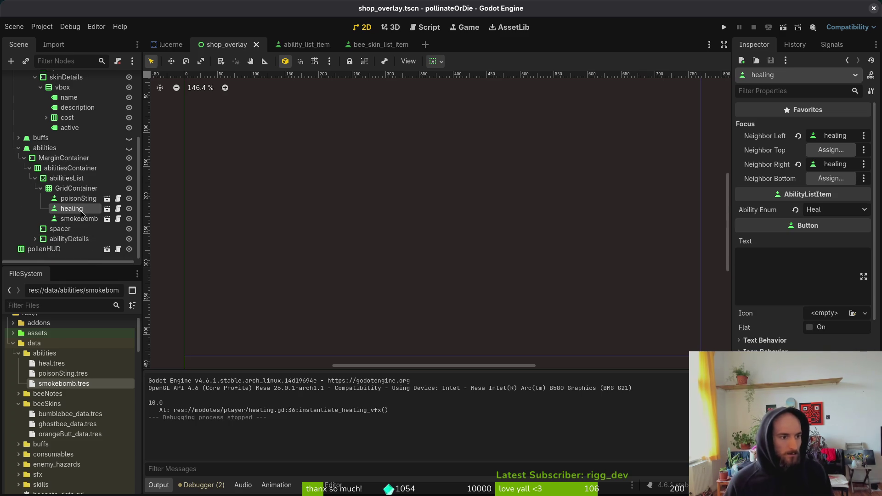
# Try poisonSting as healing's Neighbor Bottom, then undo it and save the scene.
pyautogui.click(827, 179)
pyautogui.scroll(-5, 473, 212)
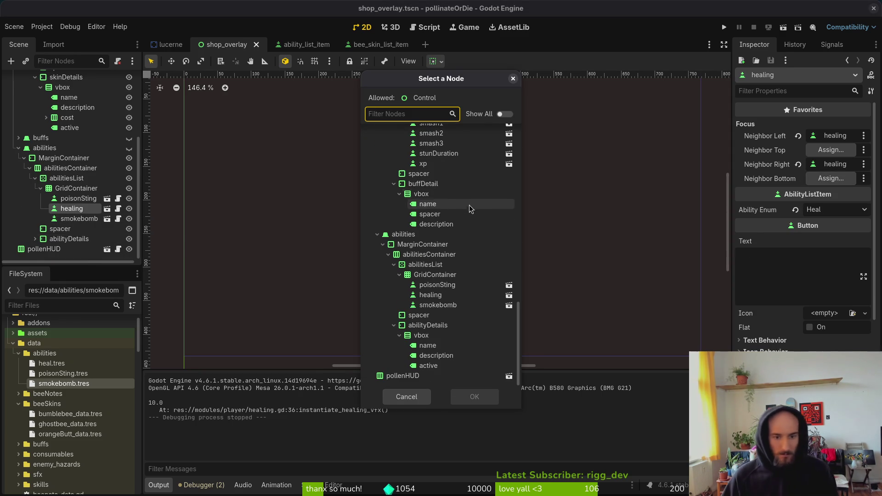
pyautogui.click(455, 285)
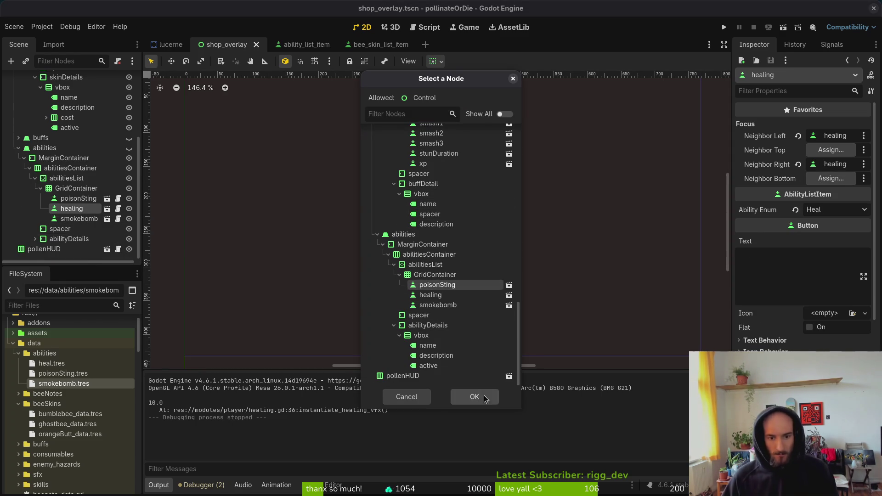
pyautogui.click(475, 397)
pyautogui.click(79, 220)
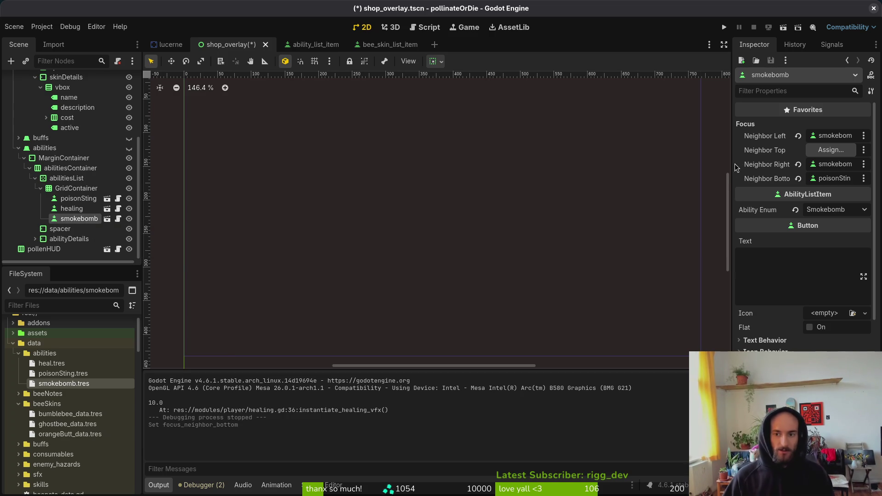
pyautogui.hotkey('ctrl', 'z')
pyautogui.hotkey('ctrl', 's')
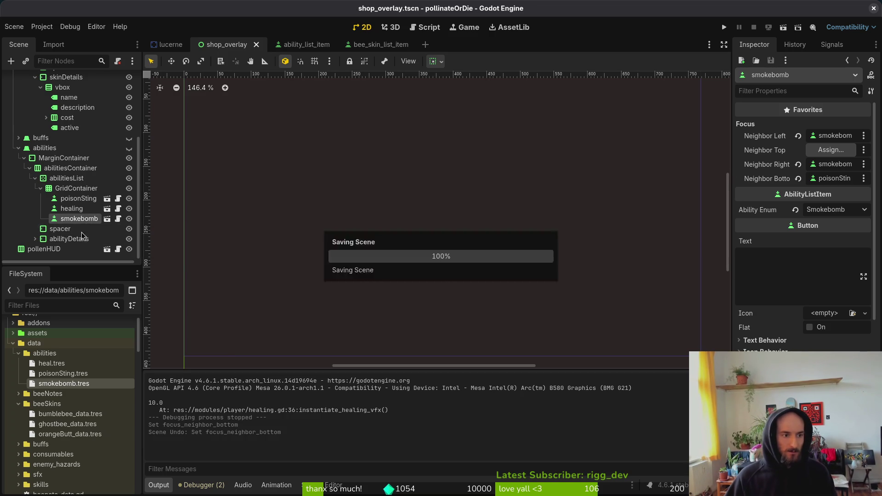
# Uncheck Unlocked in smokebomb.tres and heal.tres, saving each, and launch the game.
pyautogui.doubleClick(64, 384)
pyautogui.click(813, 196)
pyautogui.hotkey('ctrl', 's')
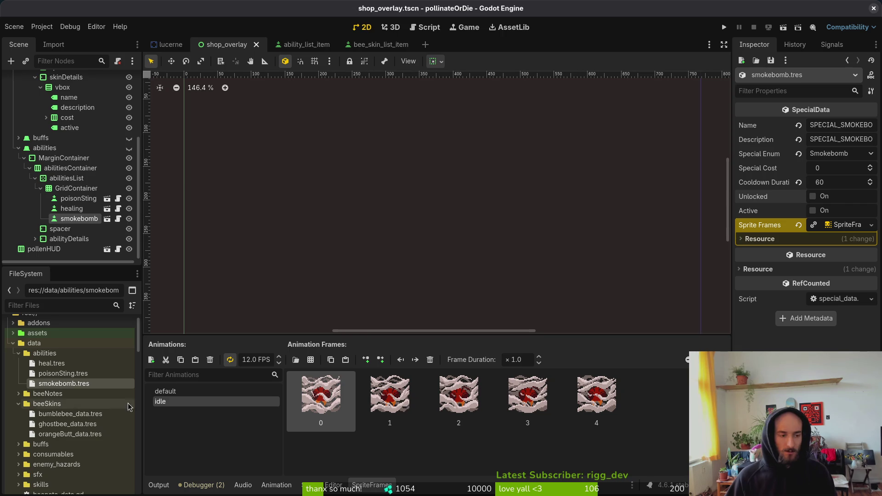
pyautogui.doubleClick(51, 363)
pyautogui.click(813, 197)
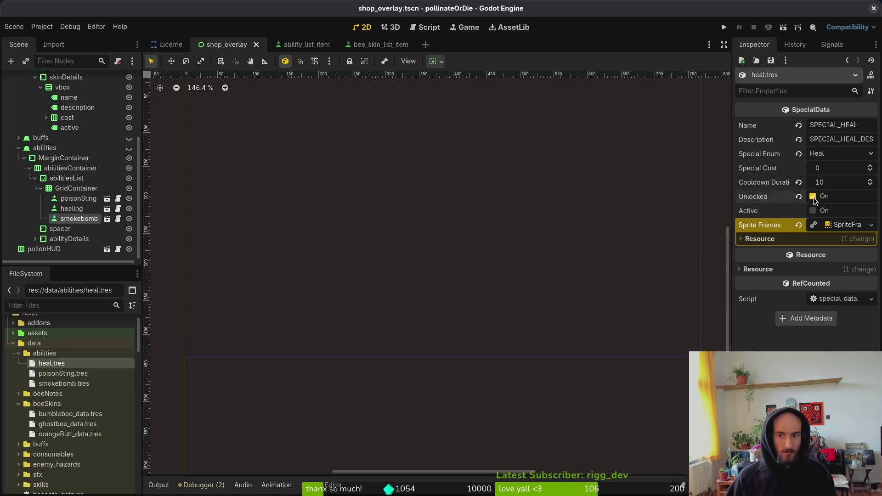
pyautogui.hotkey('ctrl', 's')
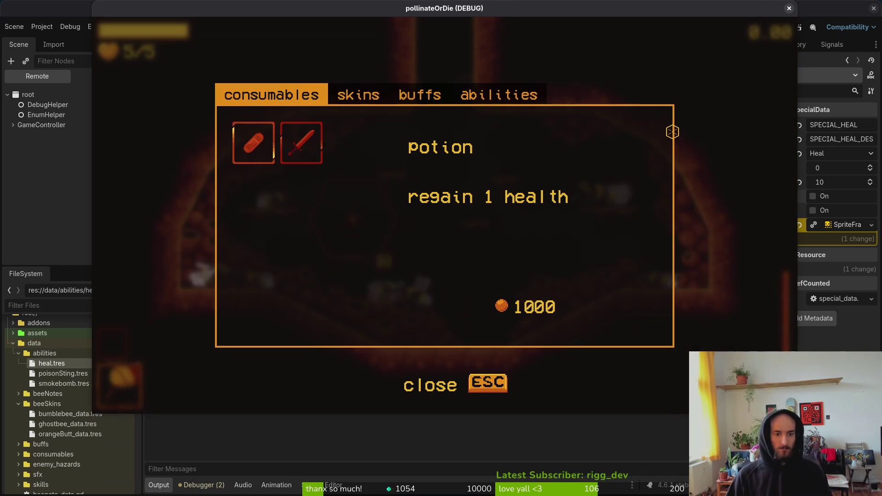
# On the in-game abilities tab, check smokebomb and heal show as locked, then return to Neovim.
pyautogui.press('Right')
pyautogui.press('Right')
pyautogui.press('Right')
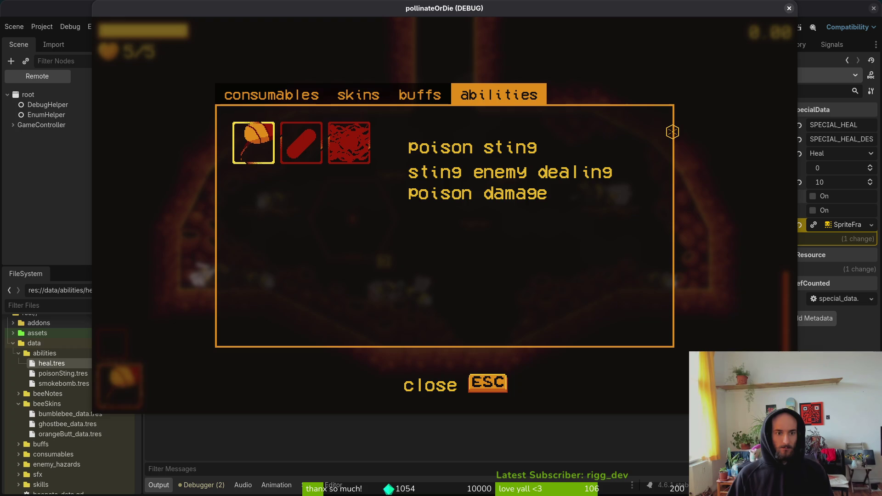
pyautogui.moveTo(356, 148)
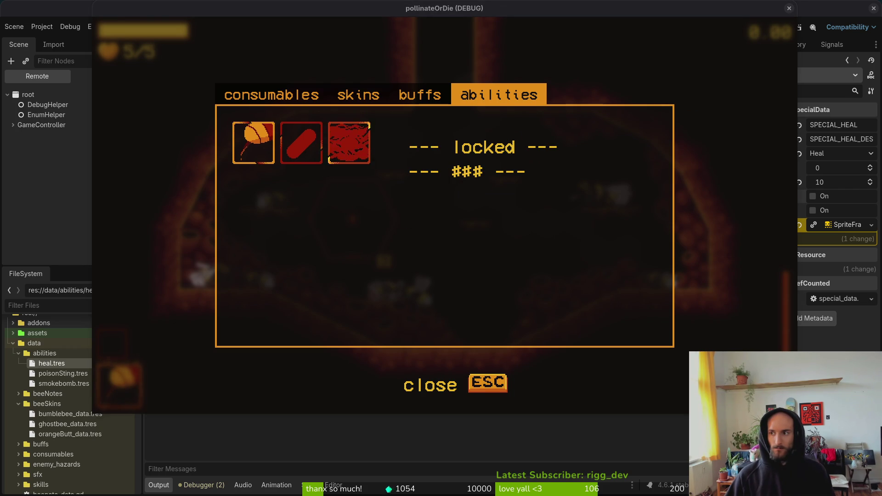
pyautogui.click(346, 139)
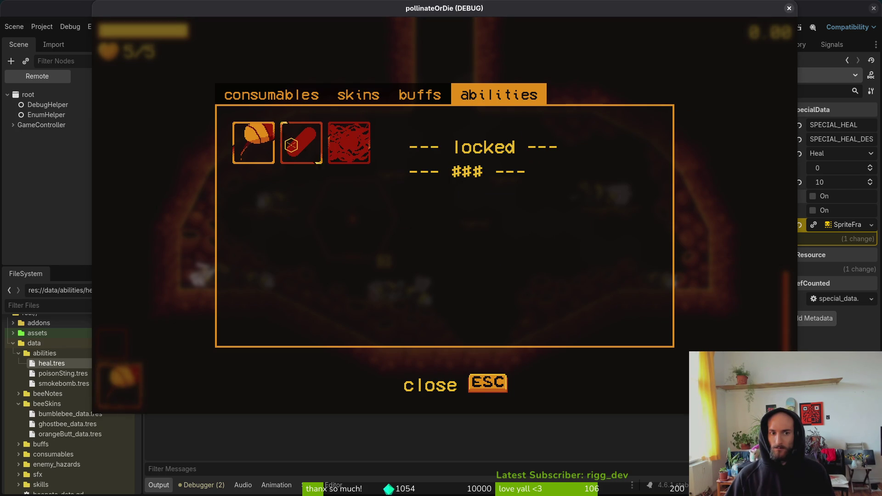
pyautogui.click(260, 143)
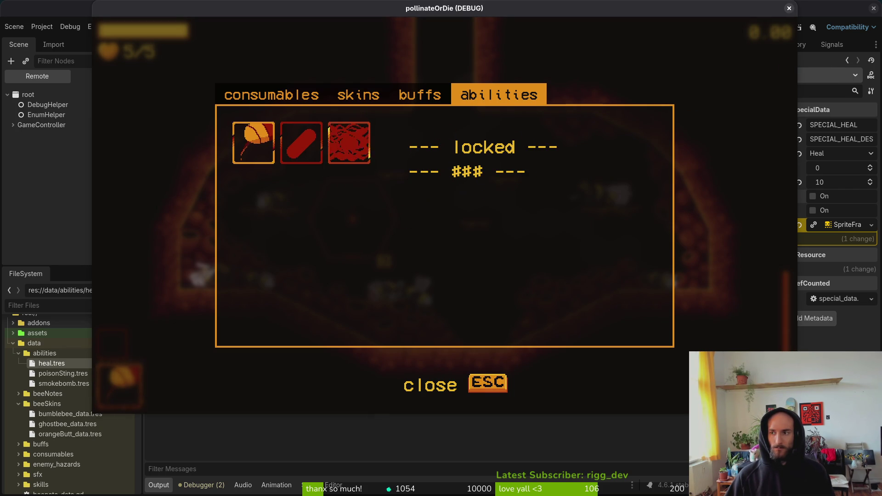
pyautogui.click(51, 298)
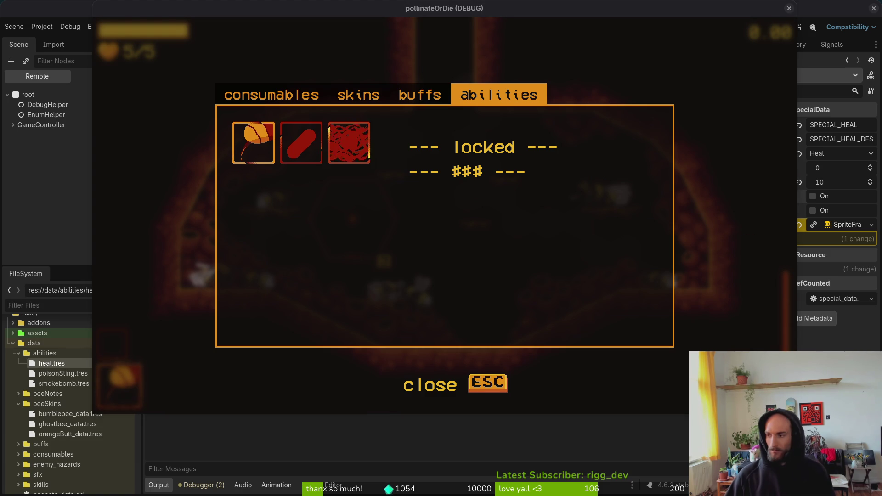
pyautogui.hotkey('alt', 'Tab')
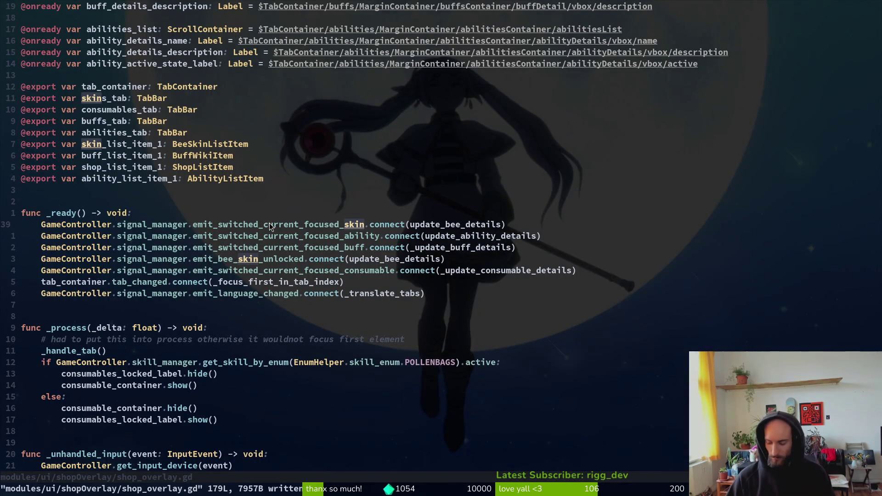
# Open ability_list_item.gd via the file finder and jump down to the _toggle_ability code.
pyautogui.press('space')
pyautogui.press('f')
pyautogui.press('f')
pyautogui.write('abilis')
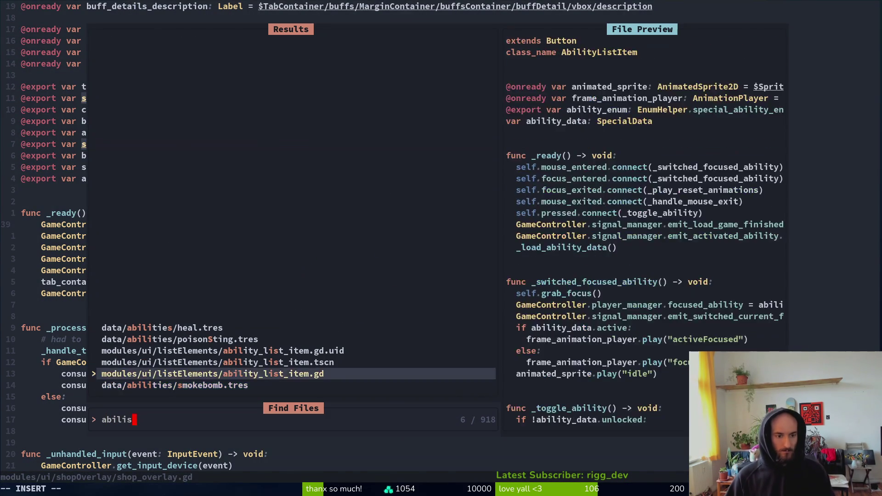
pyautogui.press('Return')
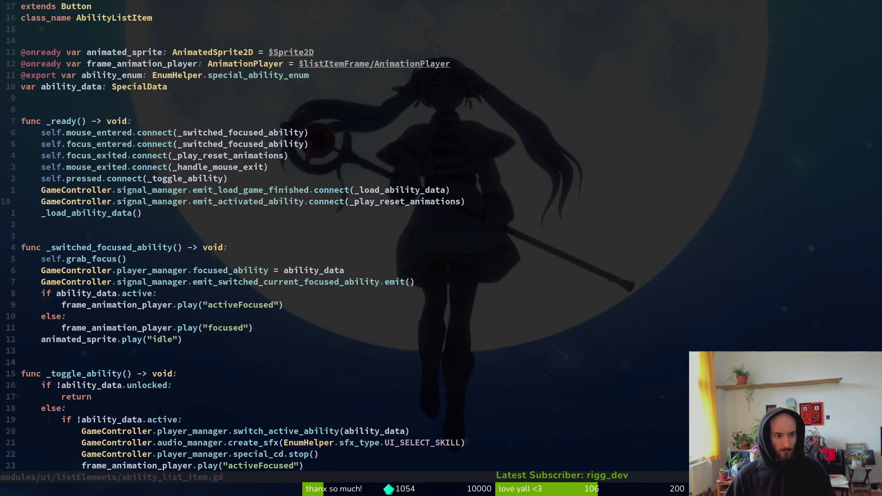
pyautogui.press('2')
pyautogui.press('0')
pyautogui.press('j')
pyautogui.press('j')
pyautogui.press('j')
pyautogui.press('j')
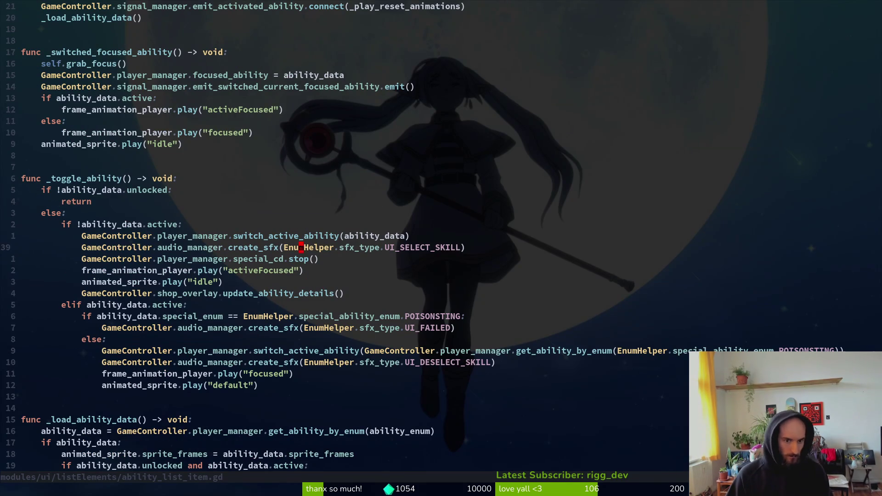
# Copy the create_sfx UI_FAILED line above the early return and save with :w.
pyautogui.press('0')
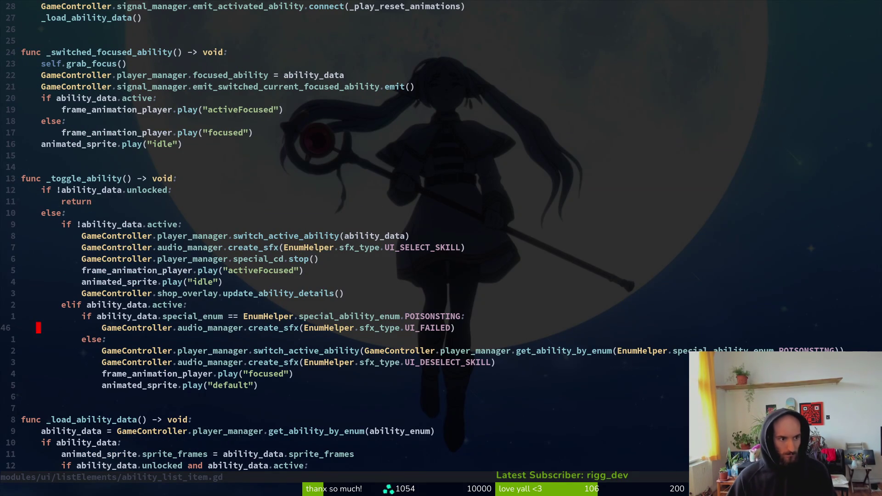
pyautogui.press('y')
pyautogui.press('y')
pyautogui.press('1')
pyautogui.press('1')
pyautogui.press('k')
pyautogui.press('p')
pyautogui.press('V')
pyautogui.press('2')
pyautogui.press('less')
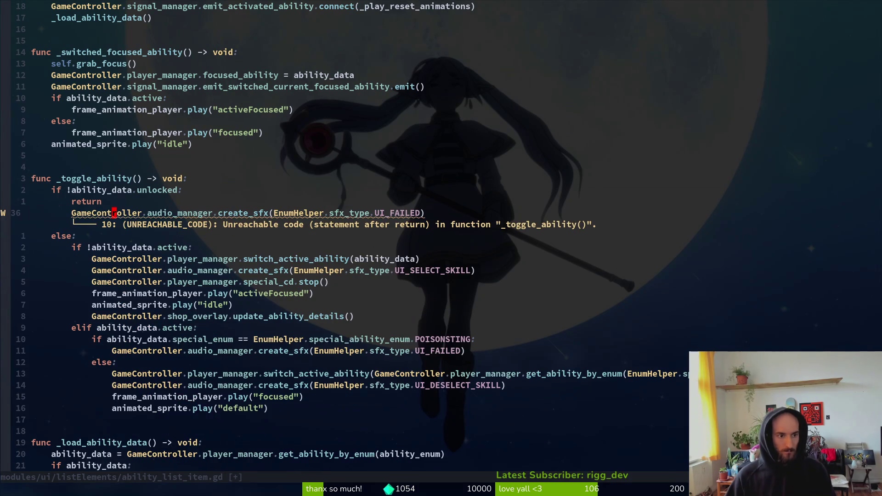
pyautogui.write(':w')
pyautogui.press('Return')
pyautogui.press('d')
pyautogui.press('d')
pyautogui.write('kP:w')
pyautogui.press('Return')
pyautogui.press('j')
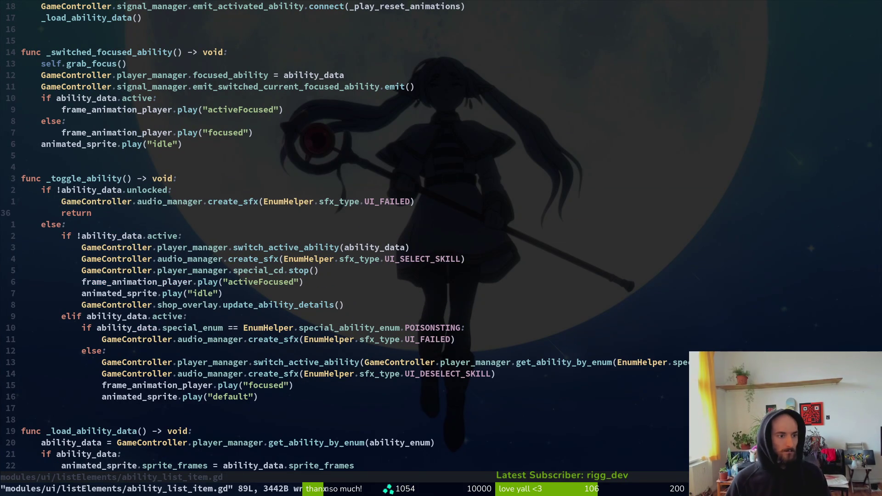
pyautogui.hotkey('alt', 'Tab')
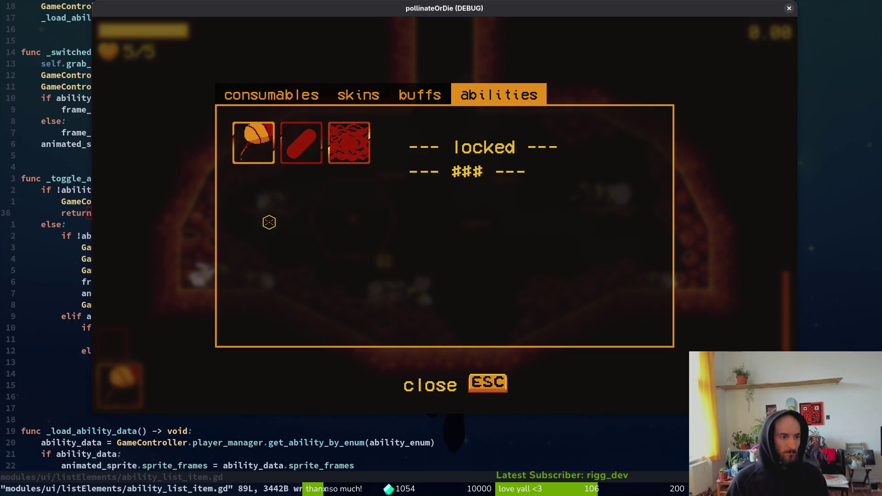
# Delete the redundant return line in ability_list_item.gd and save with :w.
pyautogui.hotkey('alt', 'Tab')
pyautogui.press('d')
pyautogui.press('d')
pyautogui.write(':w')
pyautogui.press('Return')
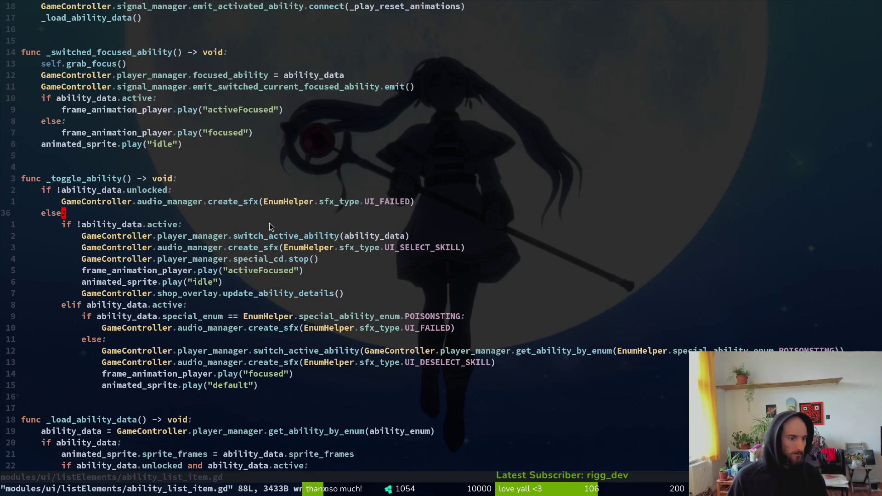
# Relaunch Pollinate or Die with F5, continue, cycle through the shop tabs, then close the game.
pyautogui.hotkey('alt', 'Tab')
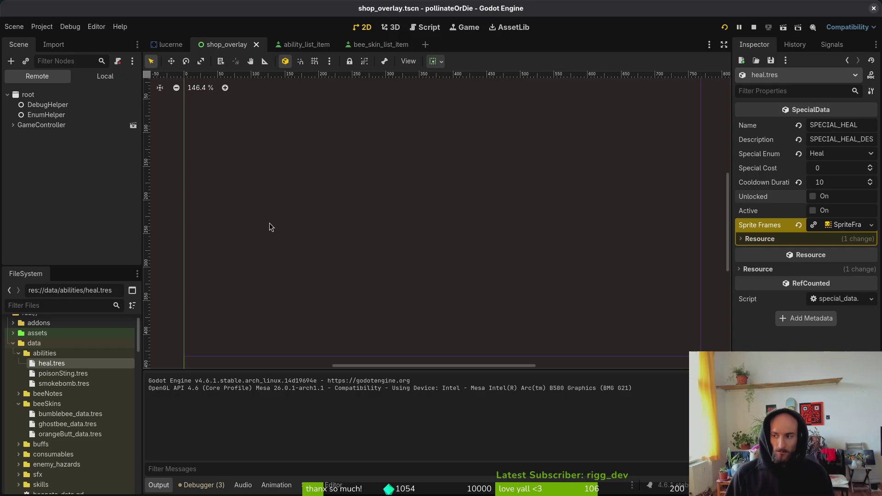
pyautogui.press('F5')
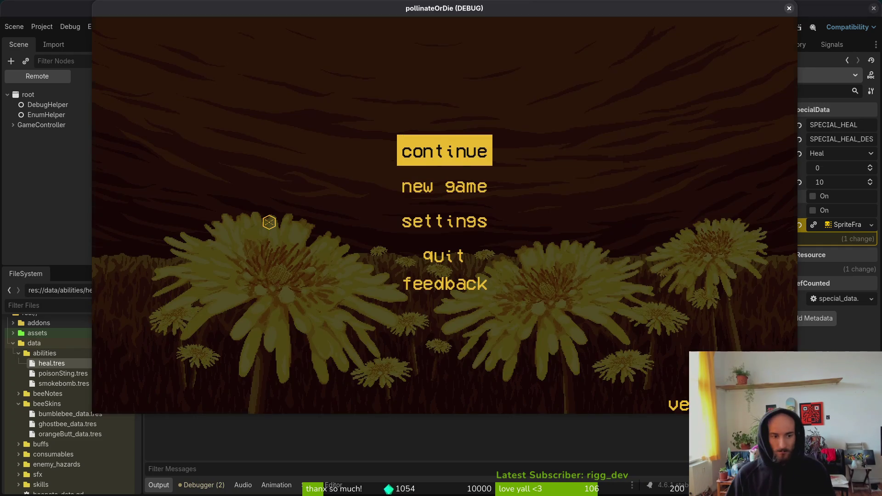
pyautogui.press('Return')
pyautogui.press('Tab')
pyautogui.press('e')
pyautogui.press('e')
pyautogui.press('e')
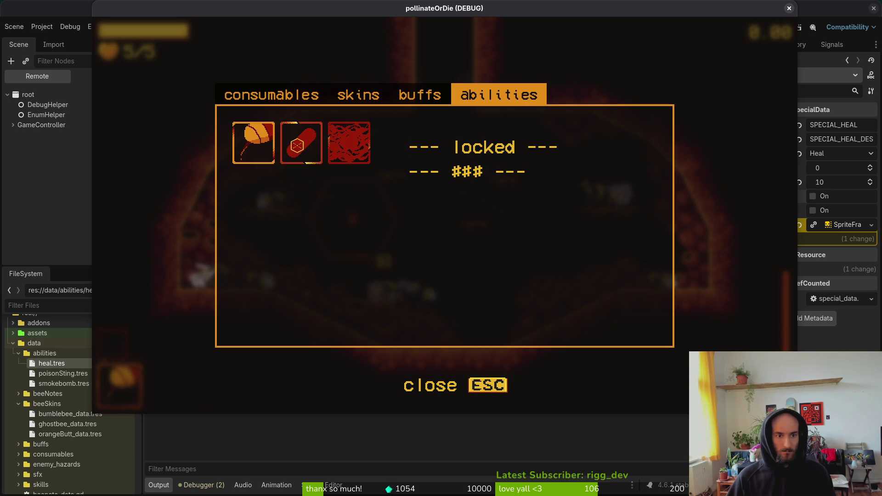
pyautogui.click(790, 8)
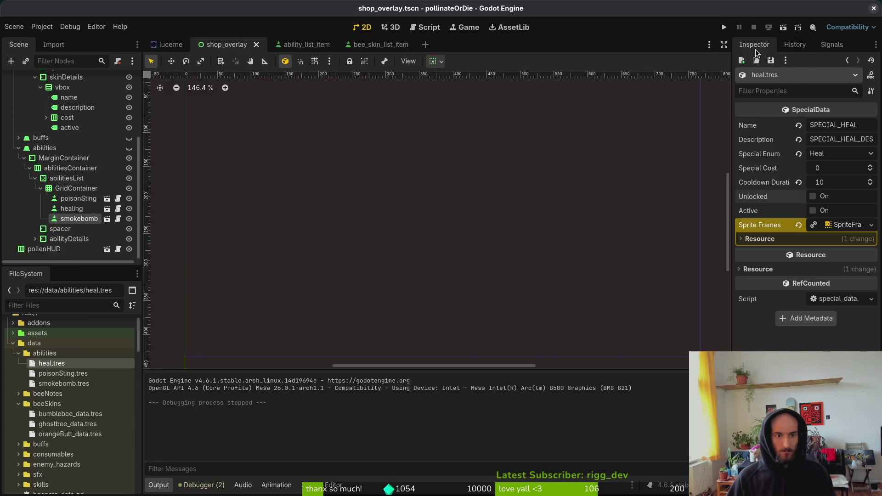
# Run the game again, step through the locked skins in the shop, then stop it with F8.
pyautogui.hotkey('alt', 'Tab')
pyautogui.scroll(-10, 311, 309)
pyautogui.hotkey('alt', 'Tab')
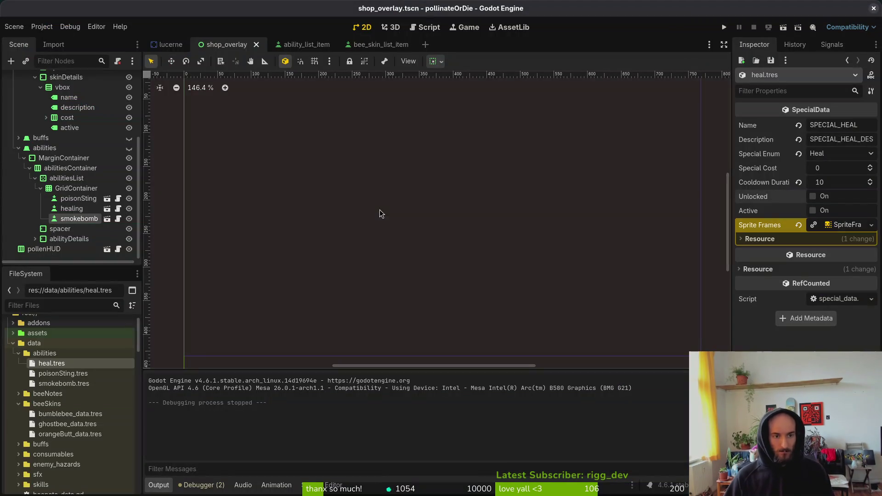
pyautogui.click(725, 27)
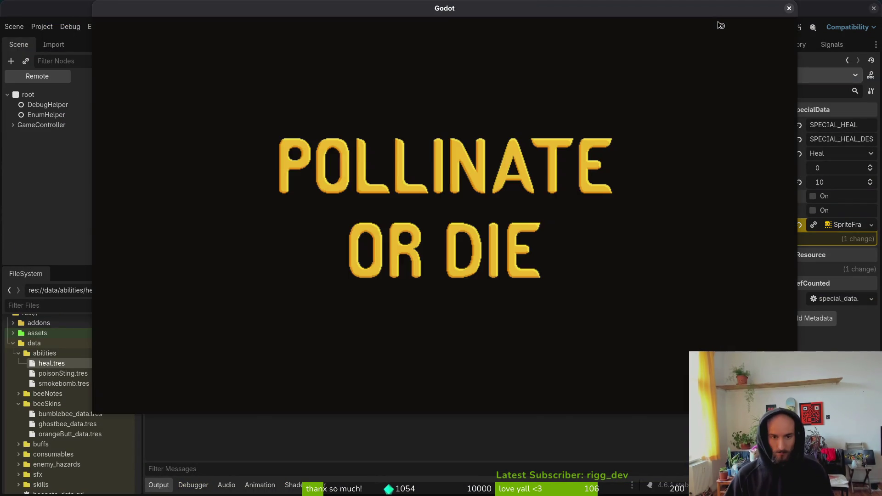
pyautogui.press('Return')
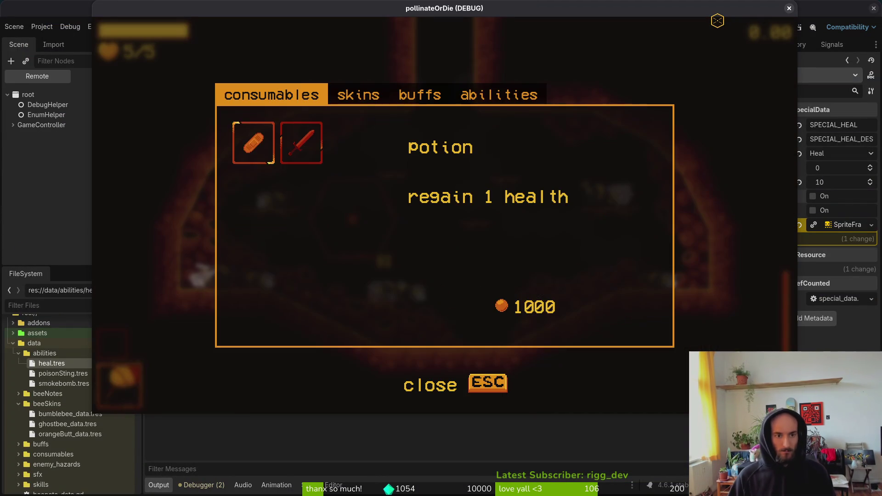
pyautogui.press('e')
pyautogui.press('Right')
pyautogui.press('Right')
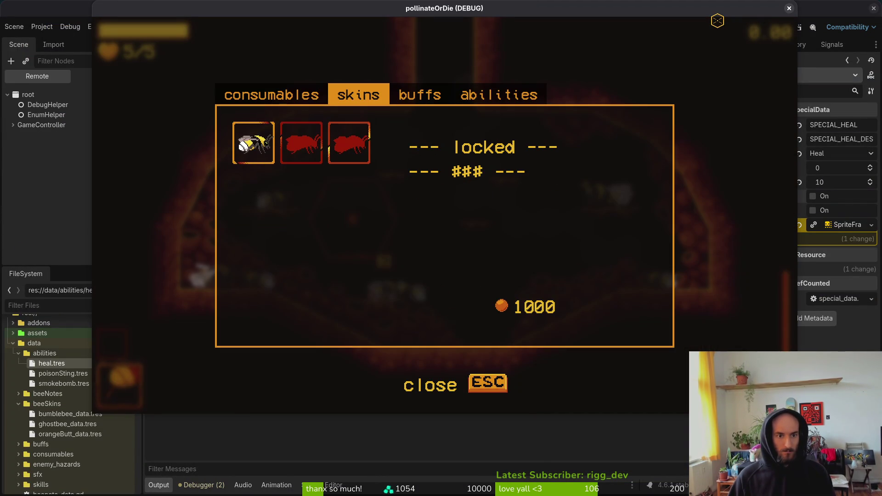
pyautogui.press('Escape')
pyautogui.press('Return')
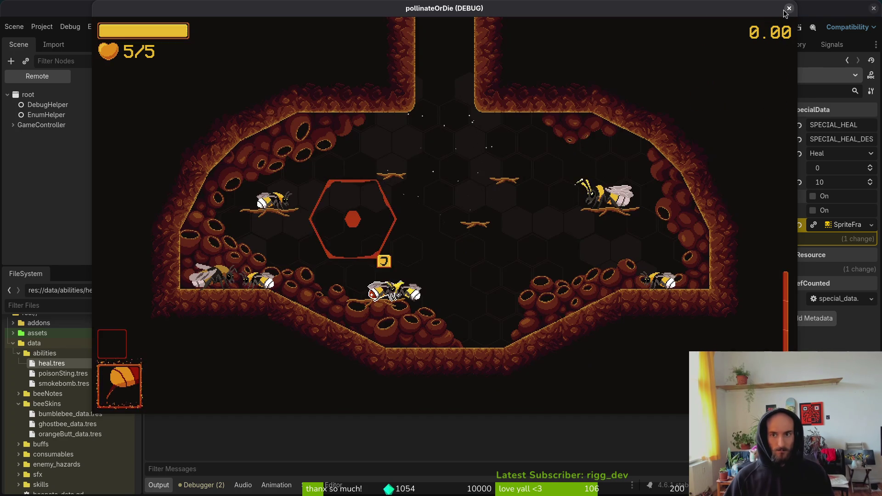
pyautogui.press('F8')
pyautogui.hotkey('alt', 'Tab')
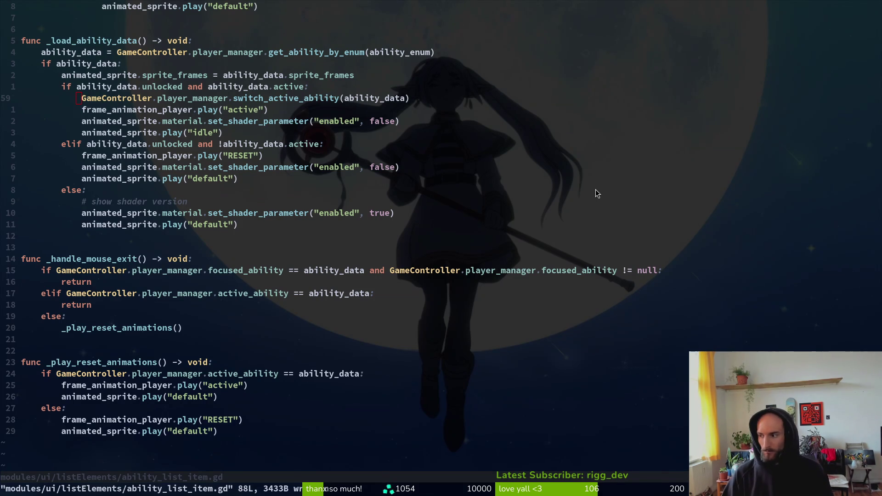
# Search the project for 'print' and delete the print_debug line in healing.gd, then save.
pyautogui.hotkey('alt', 'Tab')
pyautogui.hotkey('alt', 'Tab')
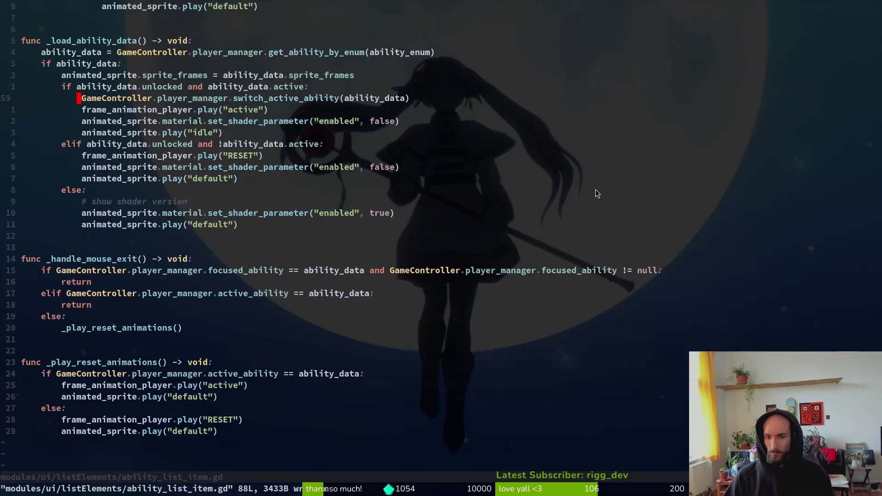
pyautogui.press('space')
pyautogui.write('fg')
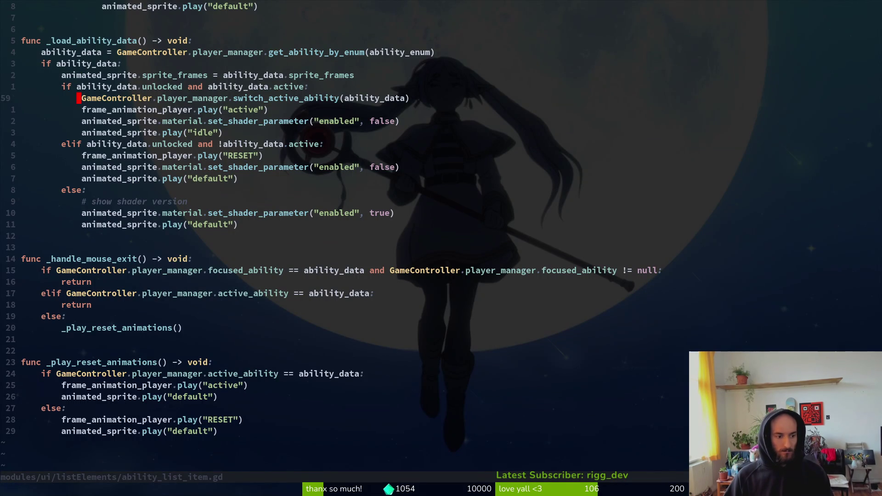
pyautogui.write('print')
pyautogui.press('Return')
pyautogui.press('Down')
pyautogui.press('Down')
pyautogui.press('Down')
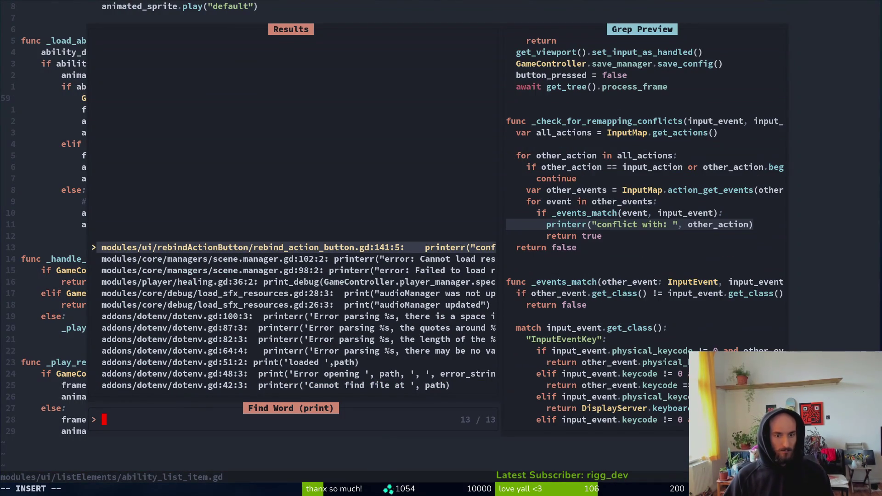
pyautogui.press('Return')
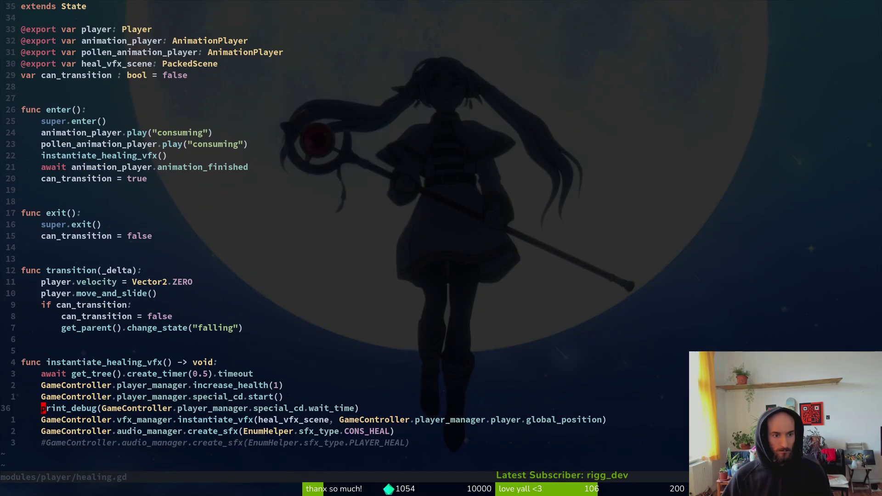
pyautogui.press('d')
pyautogui.press('d')
pyautogui.hotkey('ctrl', 's')
# Search the project again to confirm no stray print calls remain, then save and quit.
pyautogui.press('space')
pyautogui.write('ps')
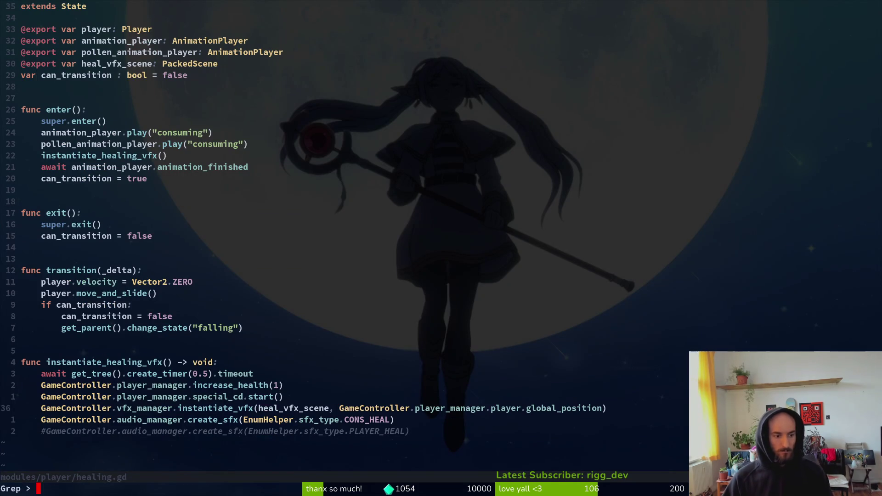
pyautogui.write('print')
pyautogui.press('Return')
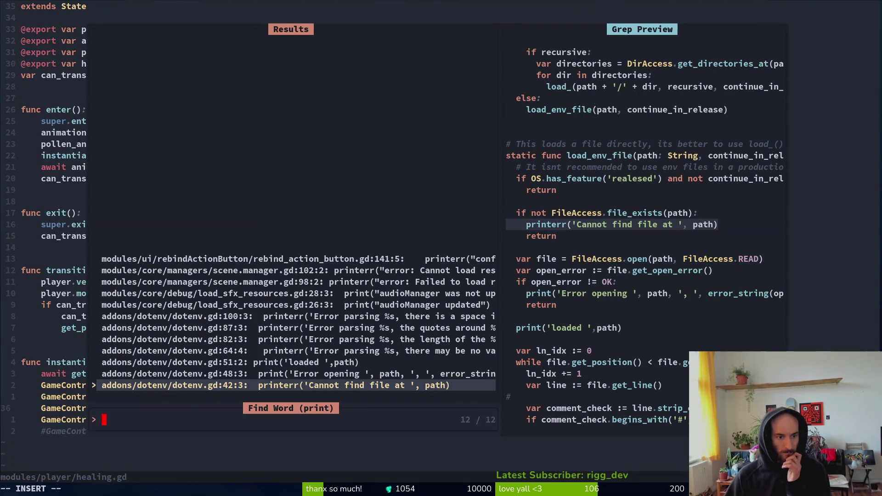
pyautogui.press('Escape')
pyautogui.press('space')
# In tig status, stage the ability .tres files, consumable_data.gd, special_data.gd, translations and player.manager.tscn.
pyautogui.press('g')
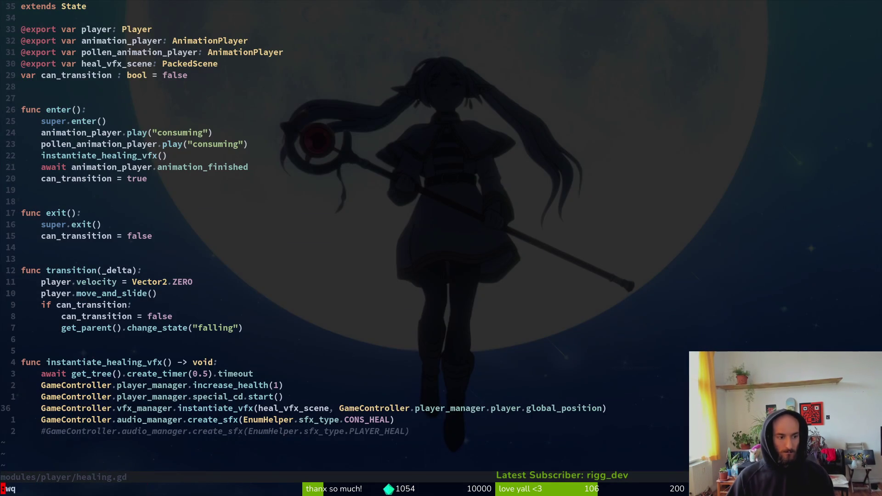
pyautogui.press('s')
pyautogui.press('j')
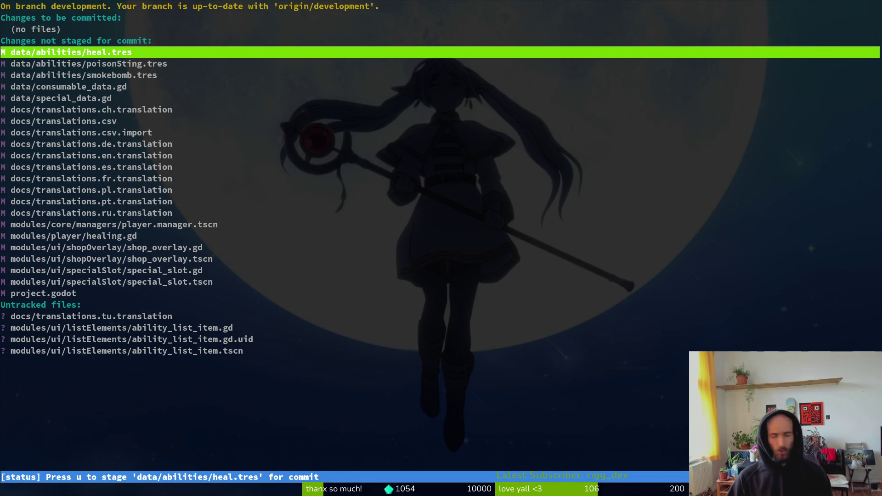
pyautogui.press('u')
pyautogui.press('u')
pyautogui.press('u')
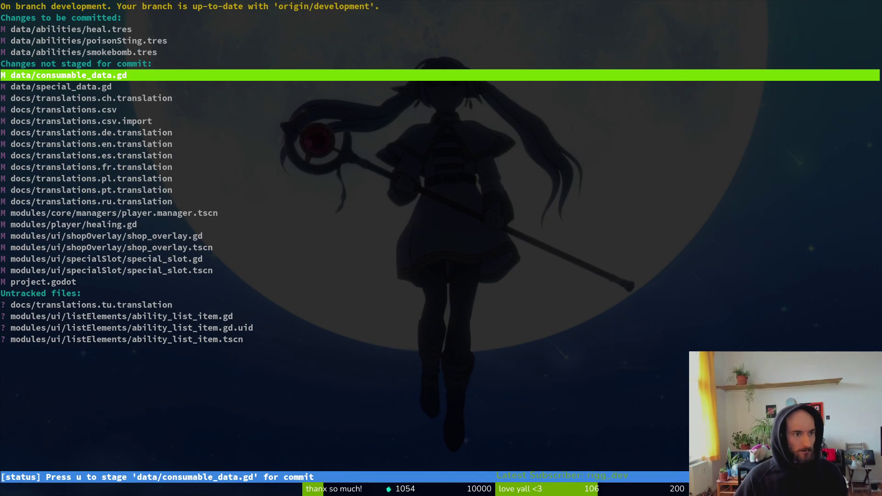
pyautogui.press('Return')
pyautogui.press('u')
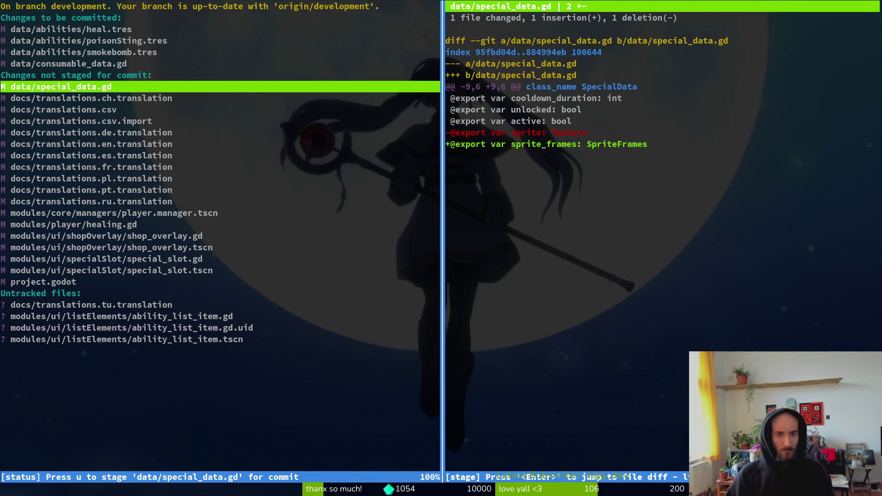
pyautogui.press('u')
pyautogui.press('u')
pyautogui.press('u')
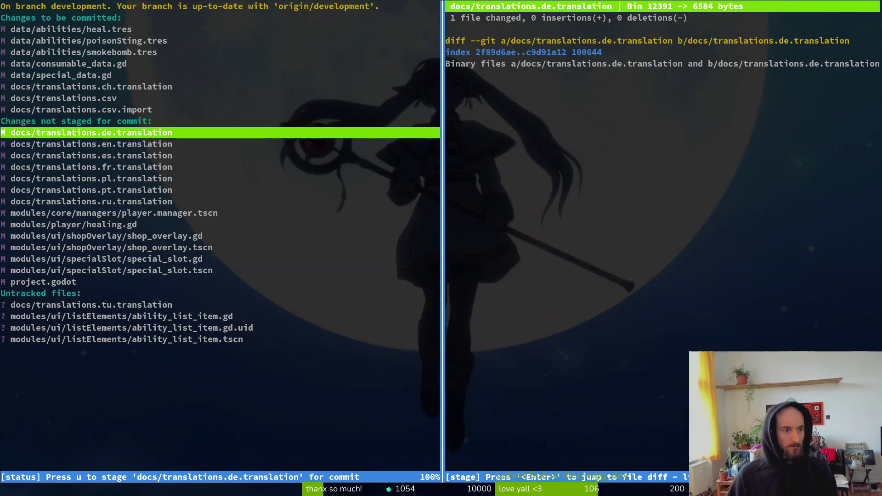
pyautogui.press('u')
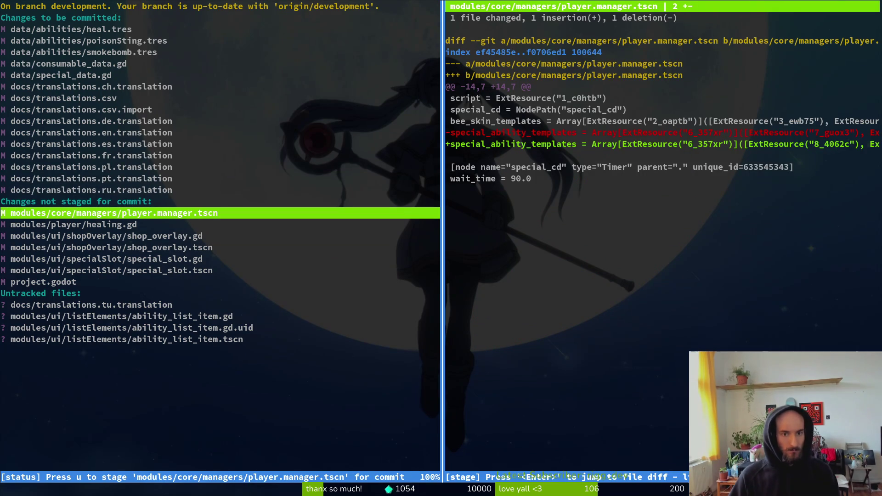
pyautogui.press('u')
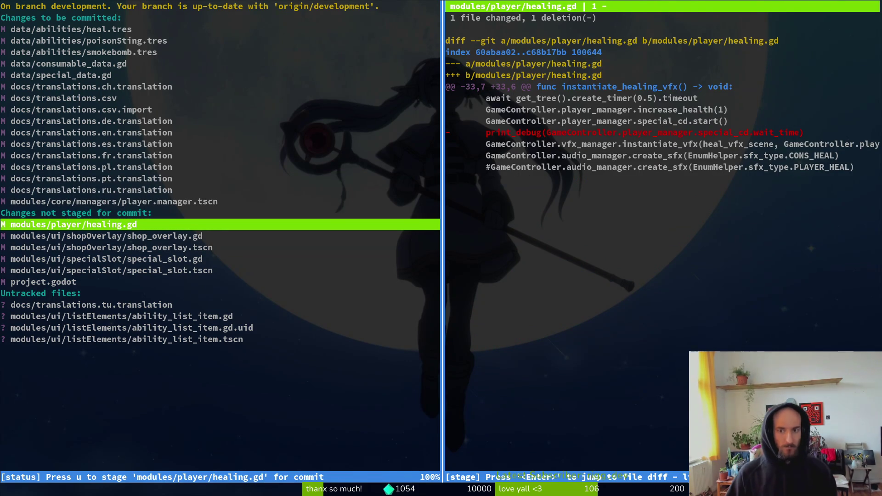
pyautogui.press('u')
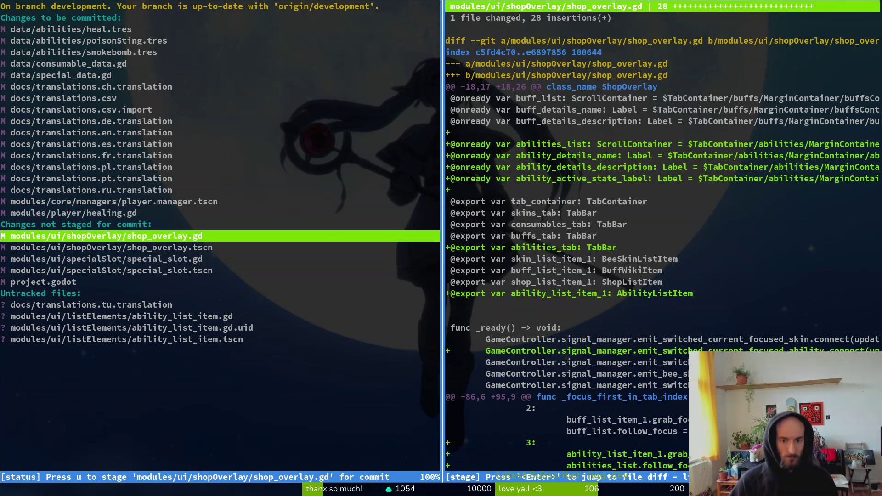
# Stage shop_overlay, special_slot, project.godot and the new ability list and translation files, reviewing the diffs.
pyautogui.press('u')
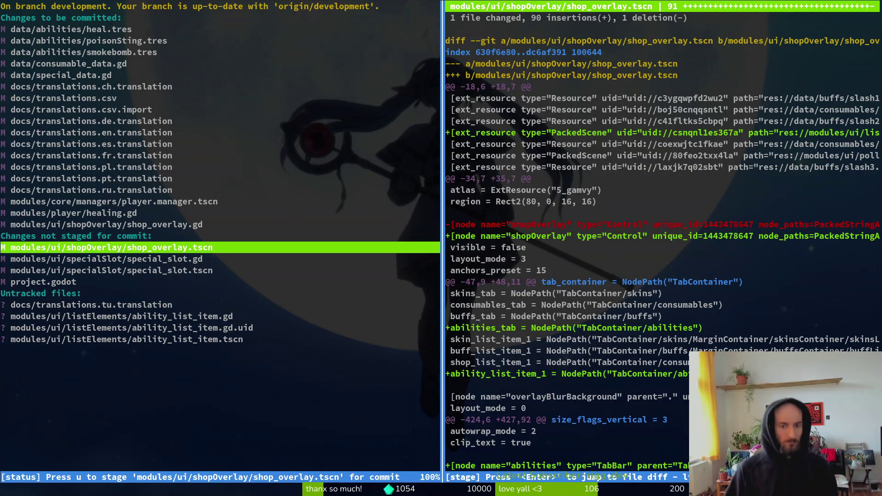
pyautogui.press('u')
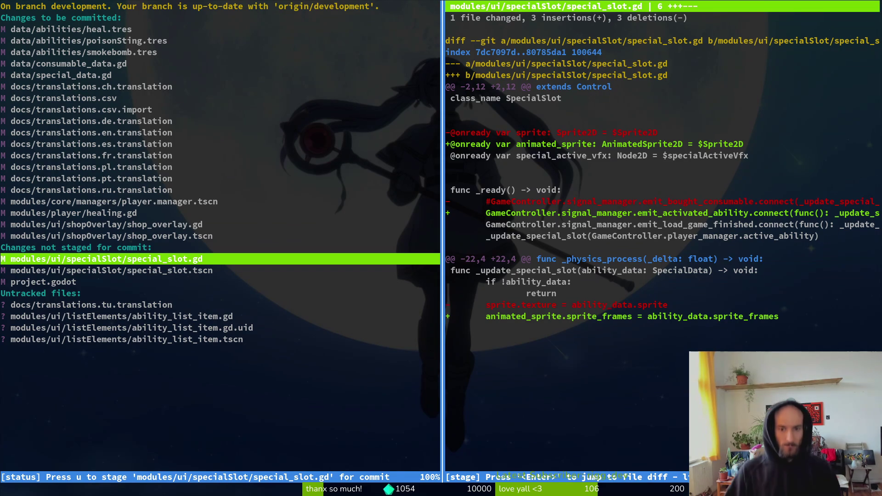
pyautogui.press('u')
pyautogui.press('u')
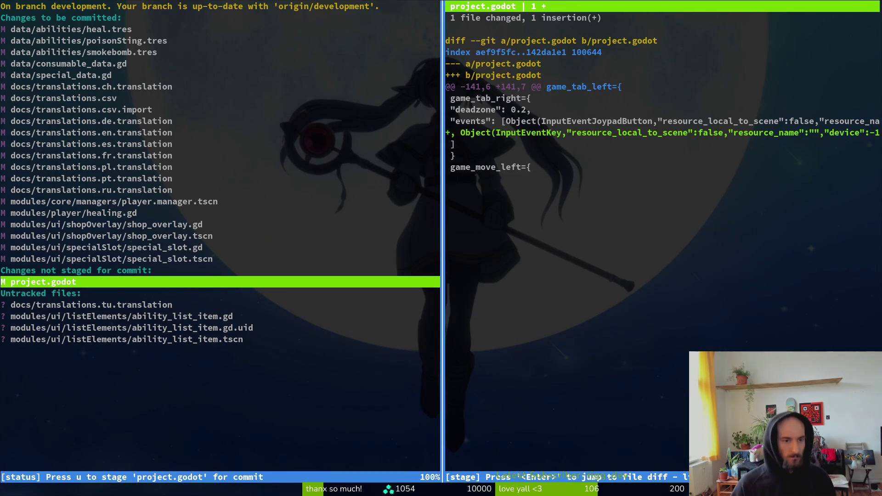
pyautogui.press('u')
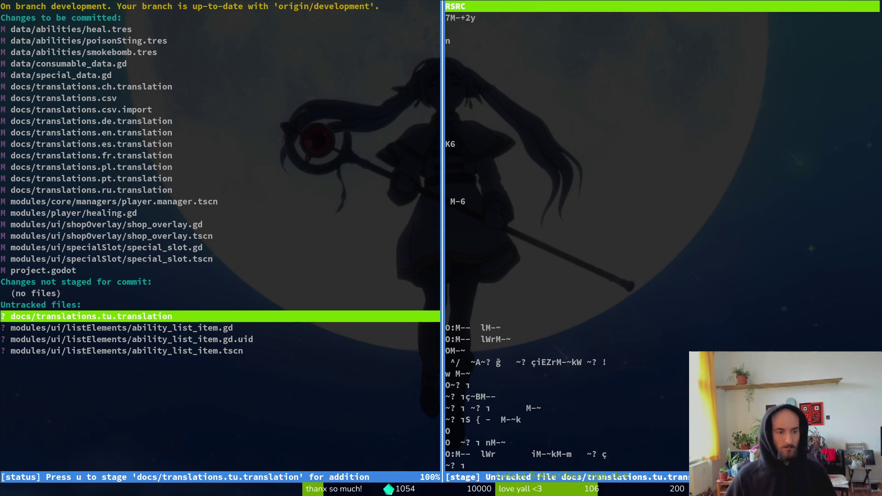
pyautogui.press('u')
pyautogui.press('u')
pyautogui.press('u')
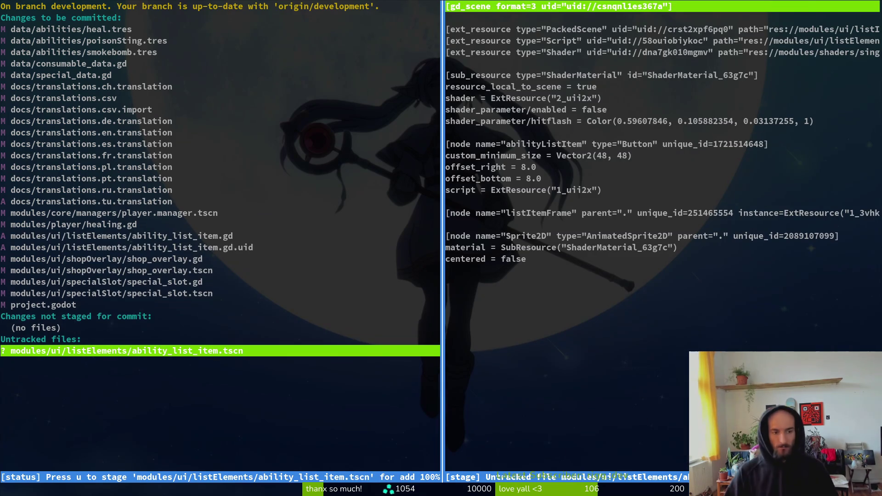
pyautogui.press('Up')
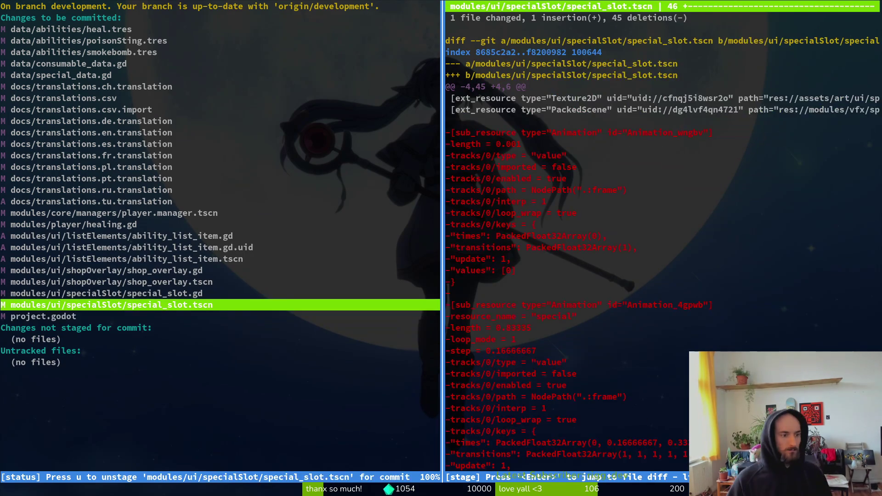
pyautogui.press('Down')
pyautogui.press('Up')
pyautogui.press('Up')
pyautogui.press('Up')
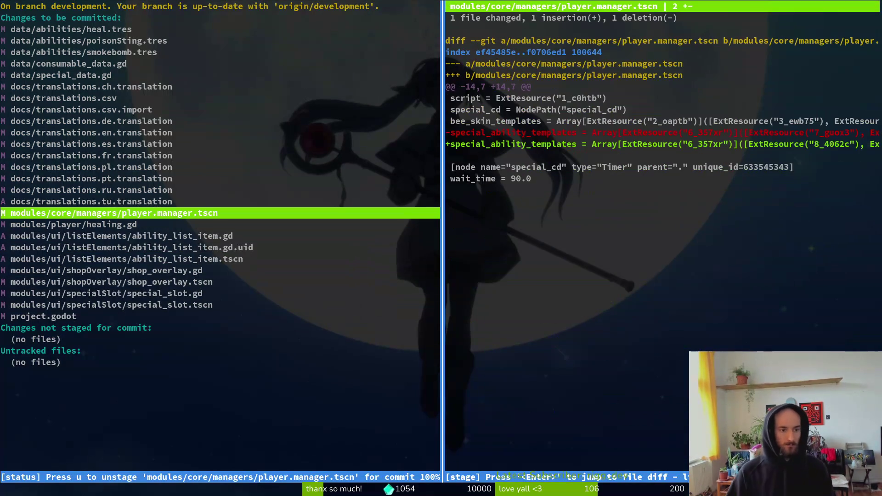
# Reopen tig and unstage project.godot from the commit.
pyautogui.write('qgit comm')
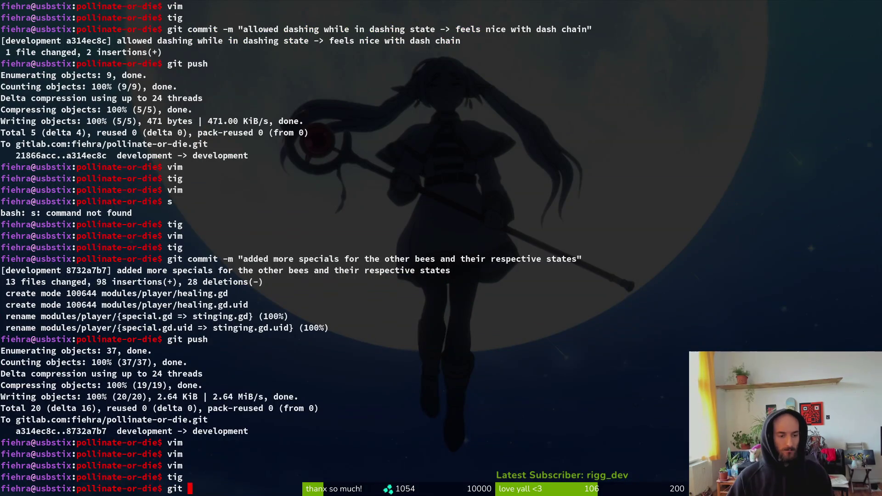
pyautogui.press('BackSpace')
pyautogui.press('BackSpace')
pyautogui.press('BackSpace')
pyautogui.write('tig')
pyautogui.press('Return')
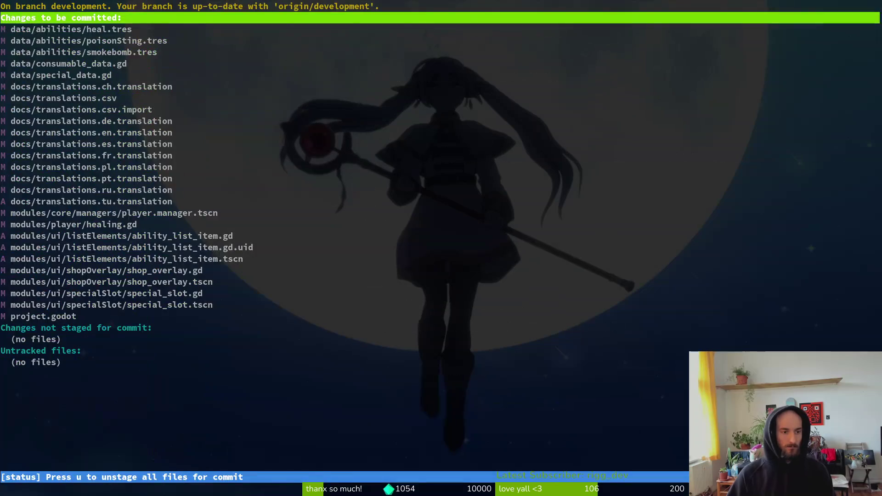
pyautogui.press('Down')
pyautogui.press('Down')
pyautogui.press('Down')
pyautogui.press('Down')
pyautogui.press('Down')
pyautogui.press('u')
pyautogui.press('Up')
pyautogui.press('Up')
pyautogui.press('Up')
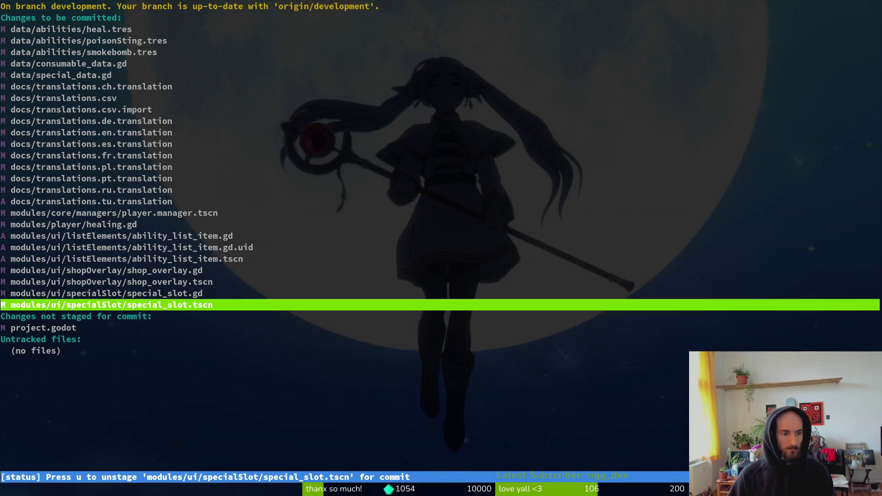
# Review the staged shop_overlay.tscn, special_slot.gd and shop_overlay.gd diffs.
pyautogui.press('Return')
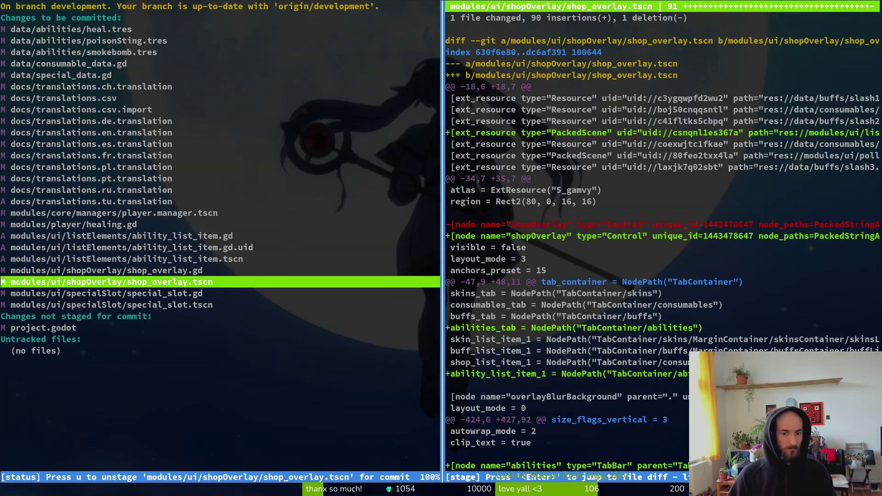
pyautogui.press('Down')
pyautogui.press('Up')
pyautogui.press('Up')
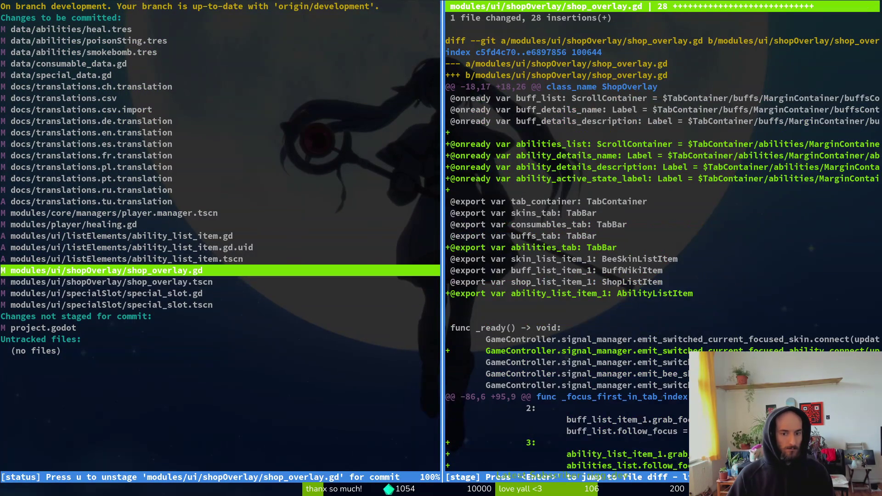
pyautogui.press('Up')
pyautogui.press('Down')
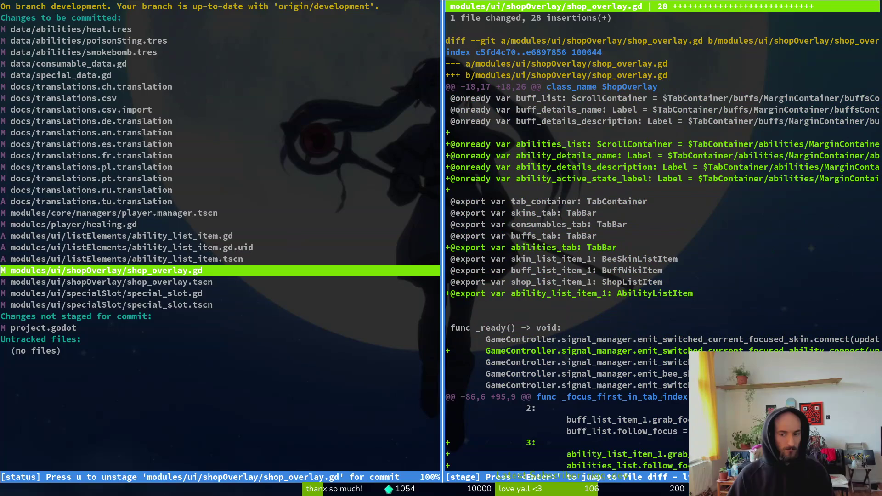
pyautogui.press('Down')
pyautogui.press('Down')
pyautogui.press('Down')
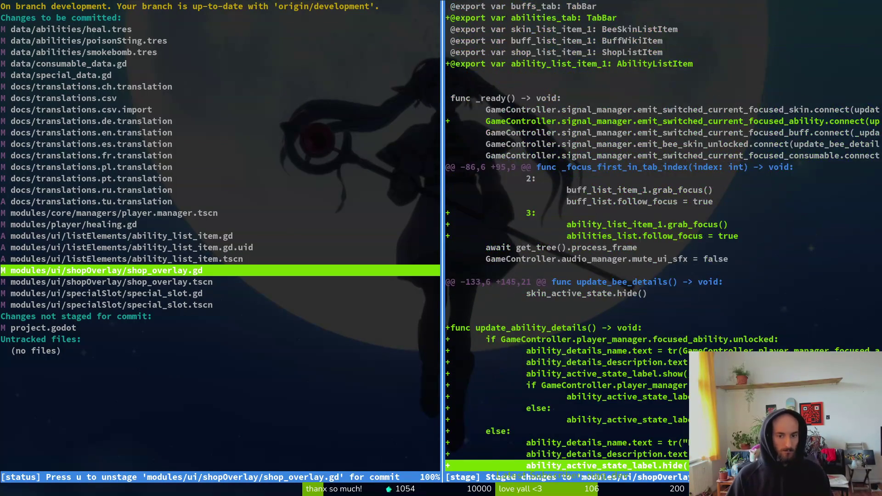
pyautogui.click(597, 236)
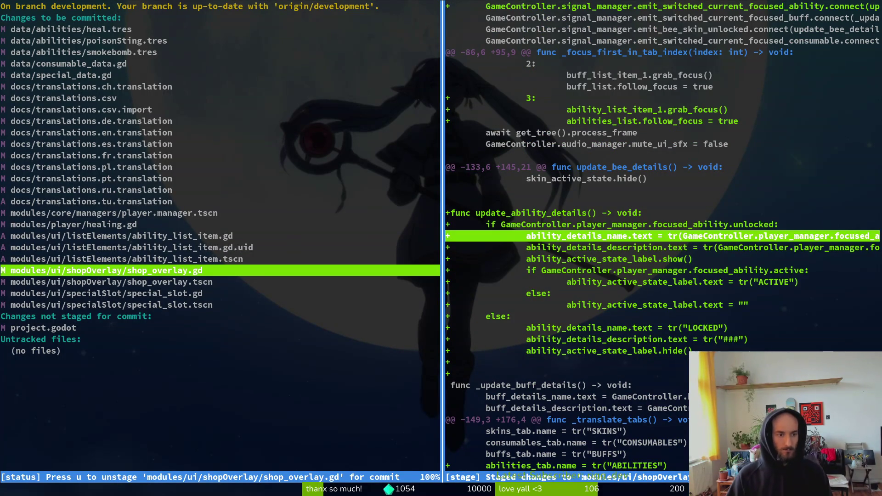
pyautogui.hotkey('ctrl', 'u')
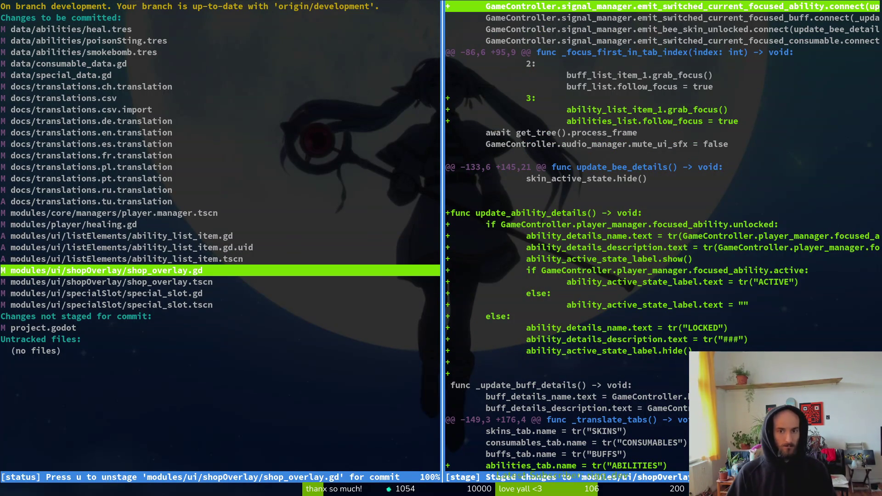
pyautogui.hotkey('ctrl', 'u')
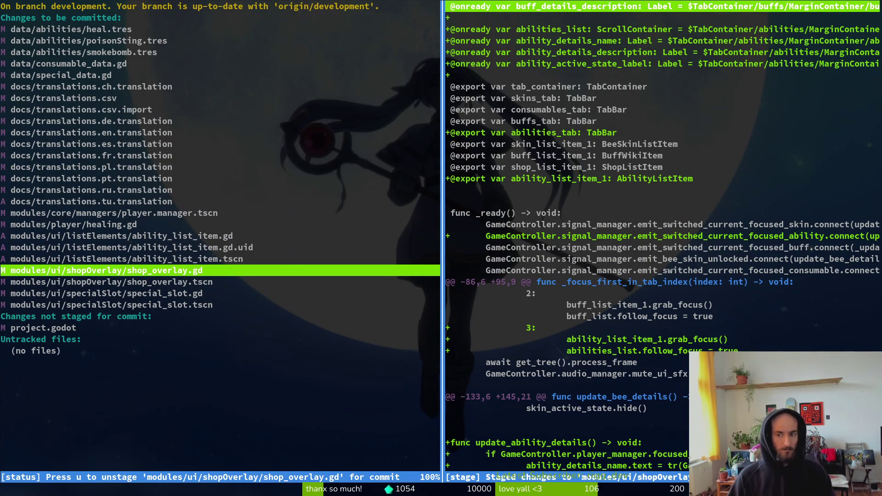
# Quit tig and commit the staged work as 'added abilites tab and made them switchable'.
pyautogui.press('q')
pyautogui.press('q')
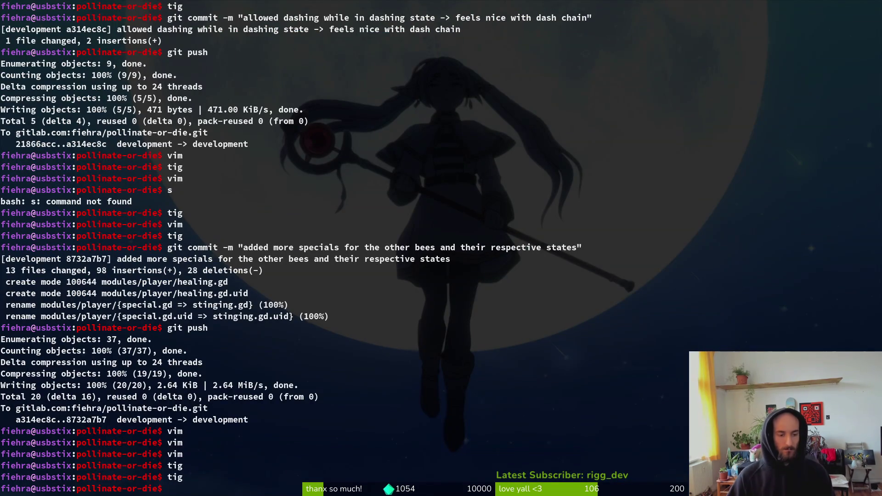
pyautogui.write('git commit -m')
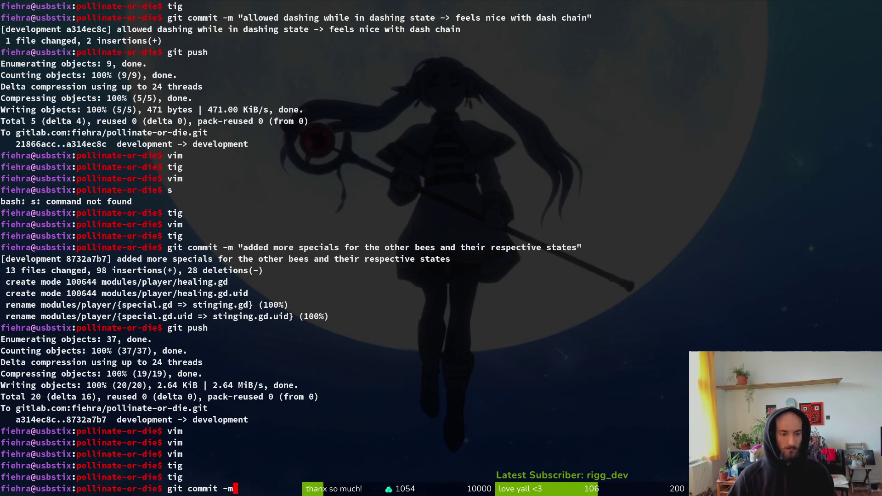
pyautogui.write(' "added ')
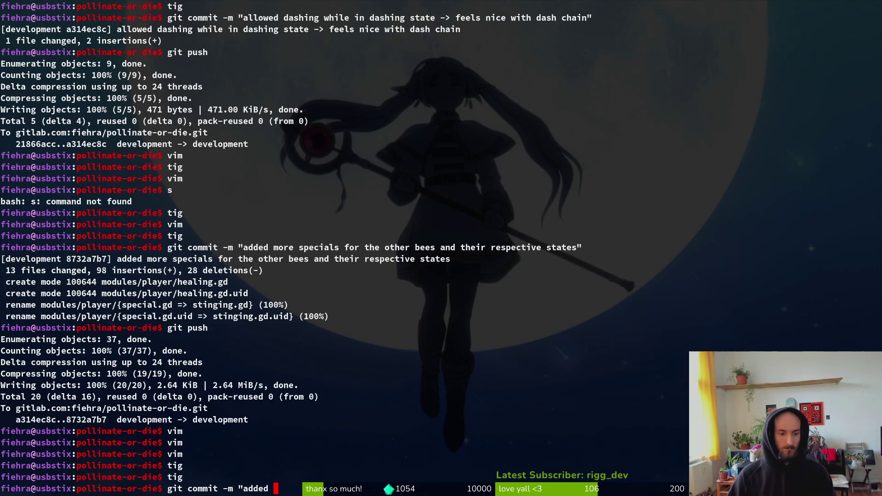
pyautogui.write('abilit')
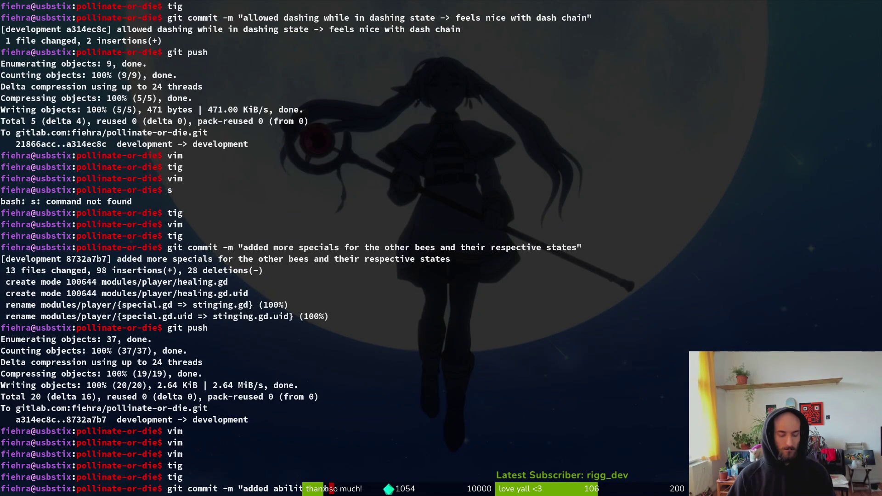
pyautogui.write('spe')
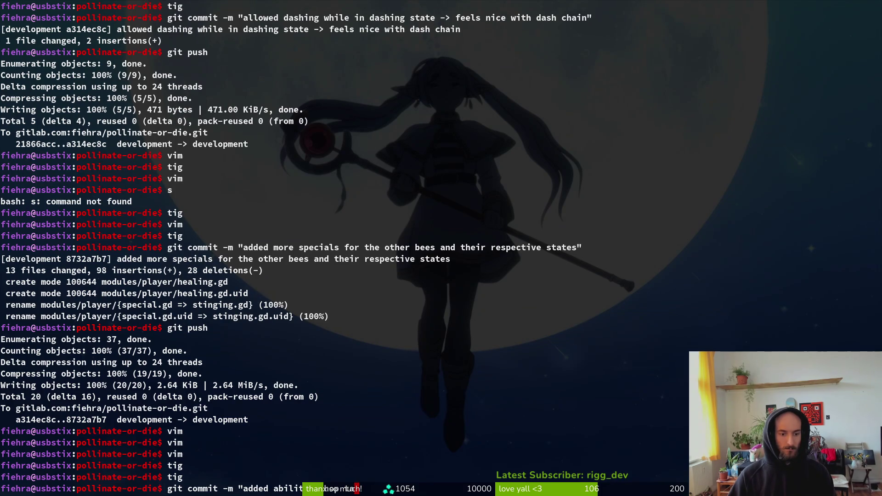
pyautogui.press('BackSpace')
pyautogui.write('ecial')
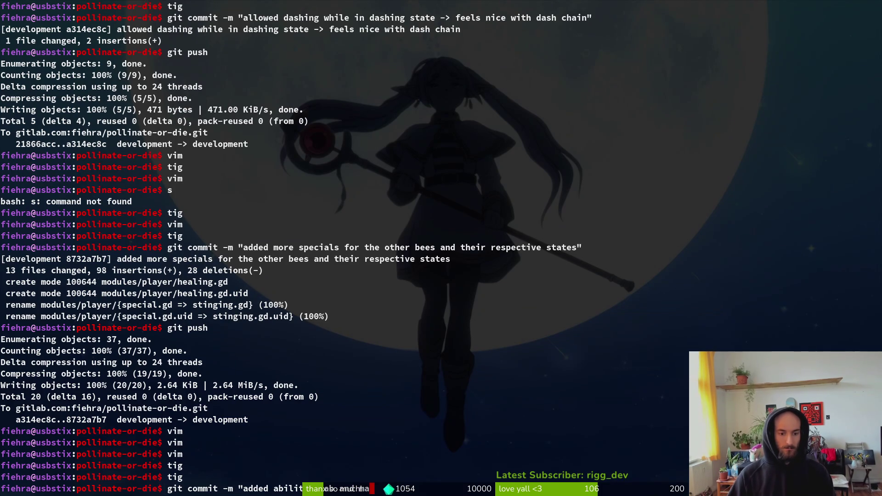
pyautogui.write('s to')
pyautogui.write('switchabl')
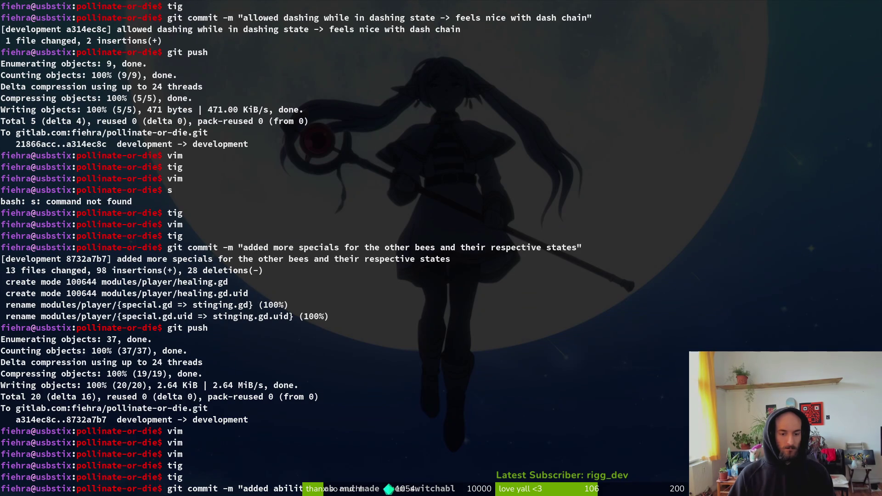
pyautogui.write('ee')
pyautogui.press('Return')
# Push the new commit to the development branch, fixing the mistyped 'git pusy'.
pyautogui.write('git pusy')
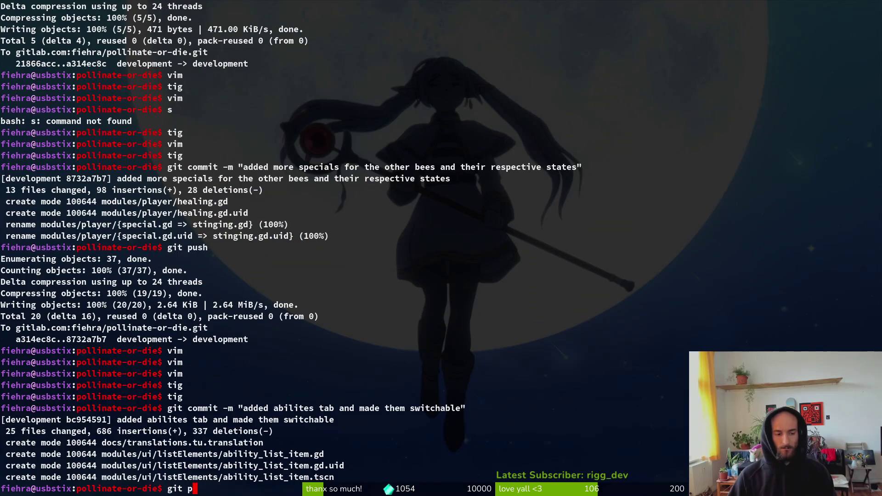
pyautogui.press('Return')
pyautogui.write('git push')
pyautogui.press('Return')
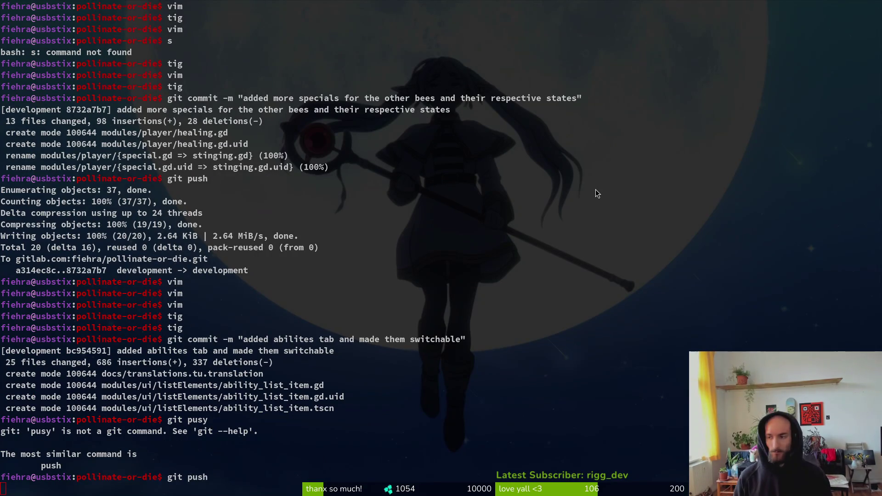
pyautogui.press('super+minus')
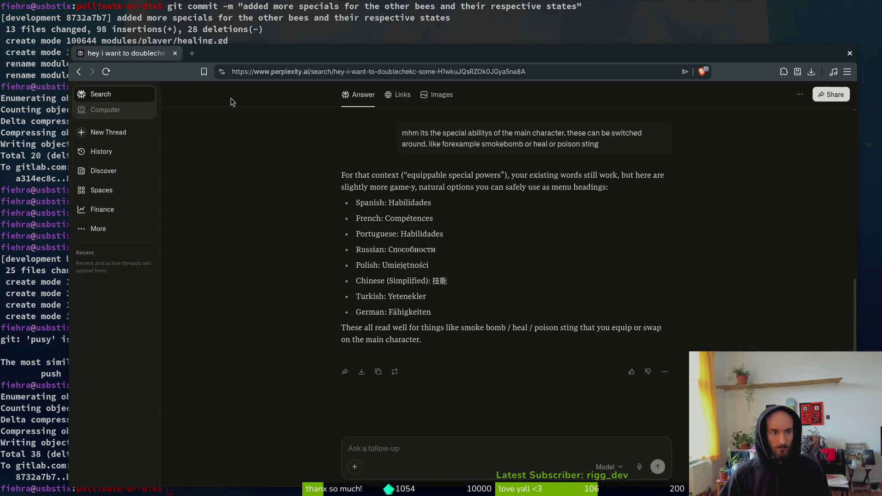
# Load gitlab.com/fiehra/, close the Perplexity tab, and open pollinate or die's Work items list.
pyautogui.hotkey('ctrl', 't')
pyautogui.write('gitlab.com/fiehra/')
pyautogui.press('Return')
pyautogui.click(115, 54)
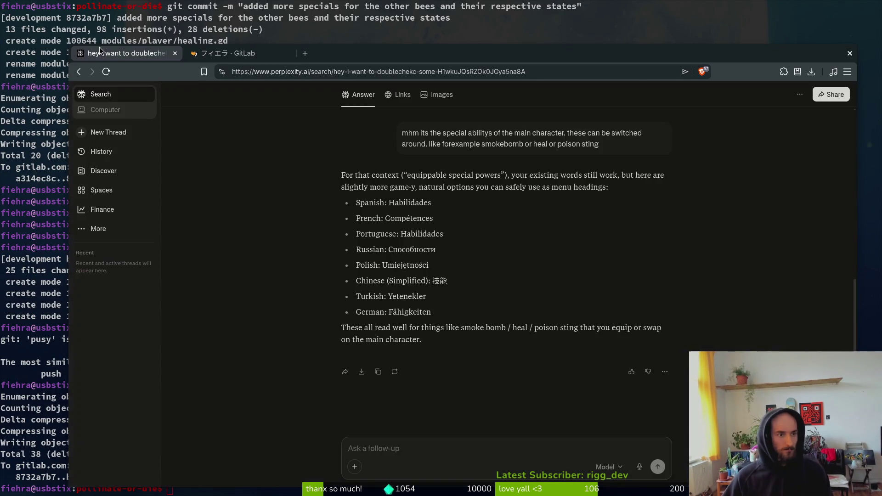
pyautogui.hotkey('ctrl', 'w')
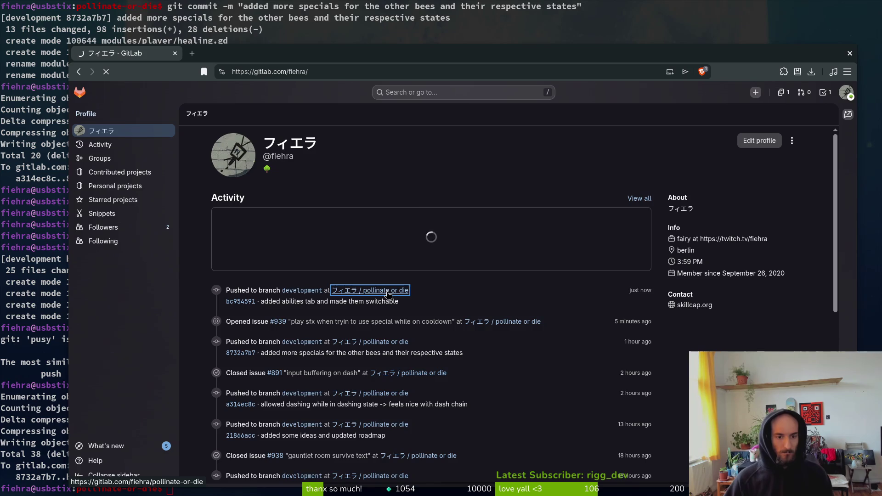
pyautogui.click(385, 291)
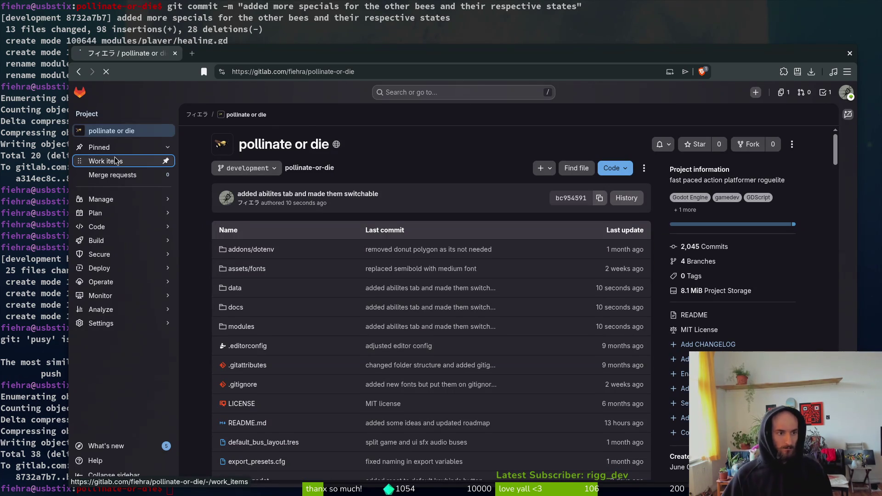
pyautogui.click(110, 160)
pyautogui.moveTo(143, 230)
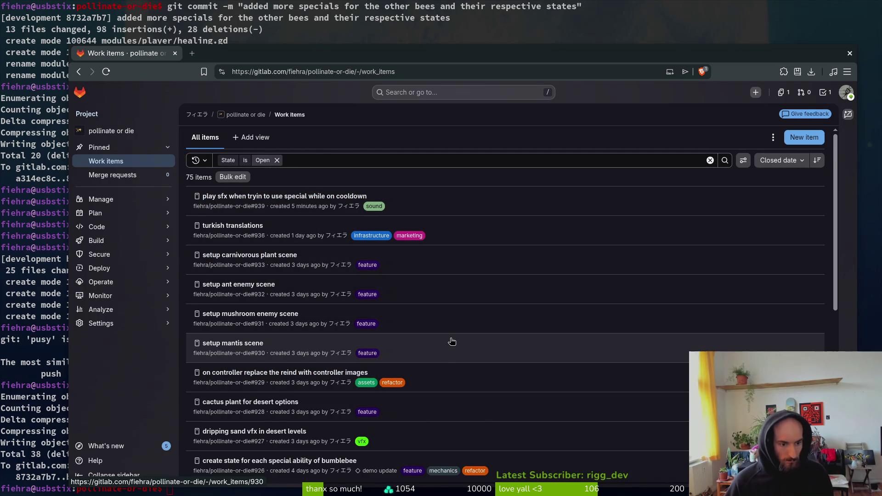
# Close issue #926 about a state per bumblebee special ability, then go to Milestones.
pyautogui.scroll(-2, 453, 341)
pyautogui.middleClick(276, 407)
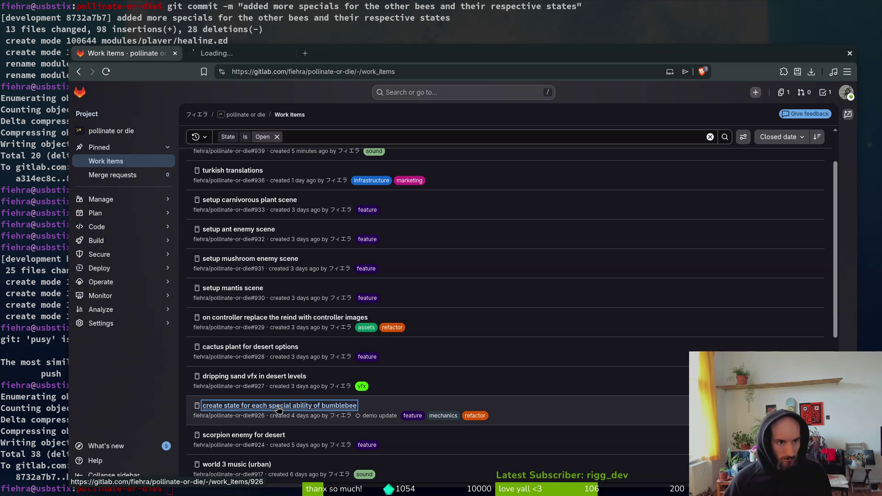
pyautogui.click(221, 52)
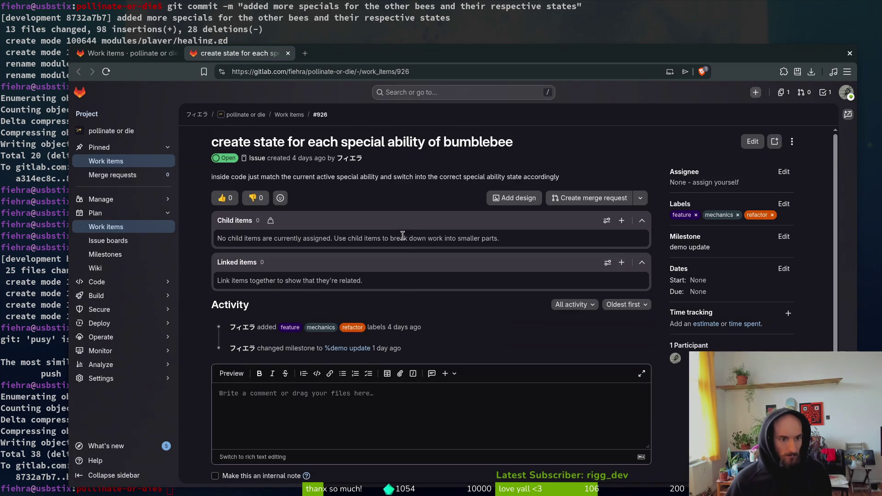
pyautogui.scroll(-1, 402, 235)
pyautogui.click(279, 461)
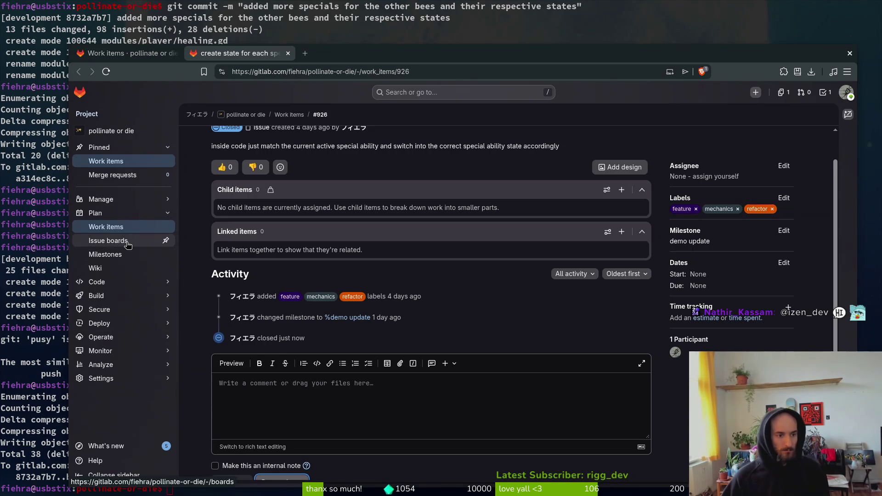
pyautogui.click(110, 254)
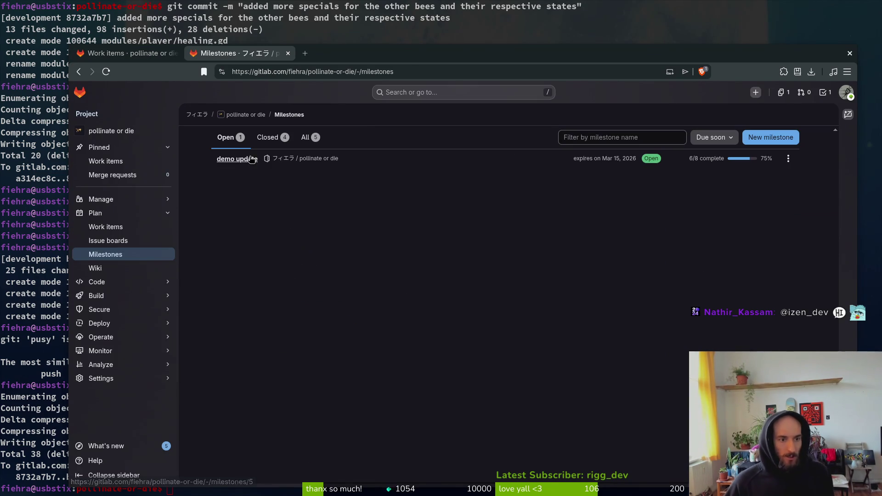
# Open the demo update milestone and its chill room issue #896, then return to Work items.
pyautogui.click(251, 160)
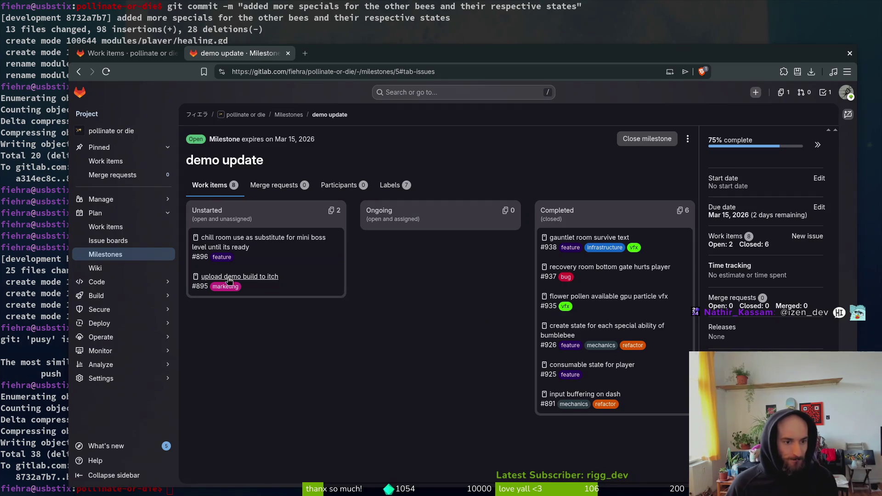
pyautogui.click(239, 248)
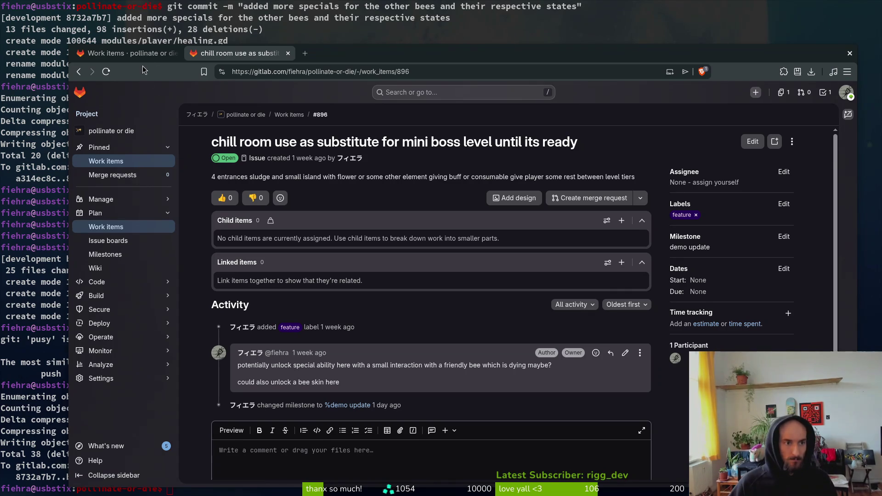
pyautogui.click(140, 55)
pyautogui.scroll(2, 800, 138)
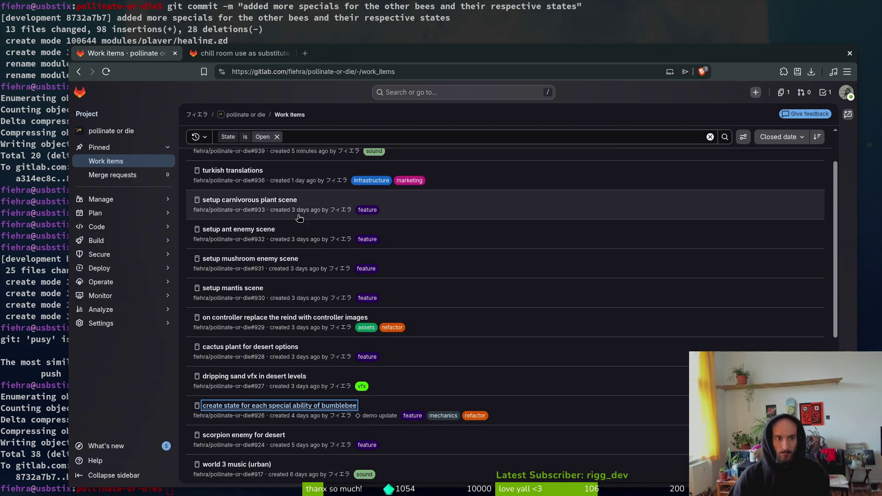
# Start issue 'change enemy wiki panel info' describing: dont show notes, show health, vulnerability melee/range.
pyautogui.click(814, 146)
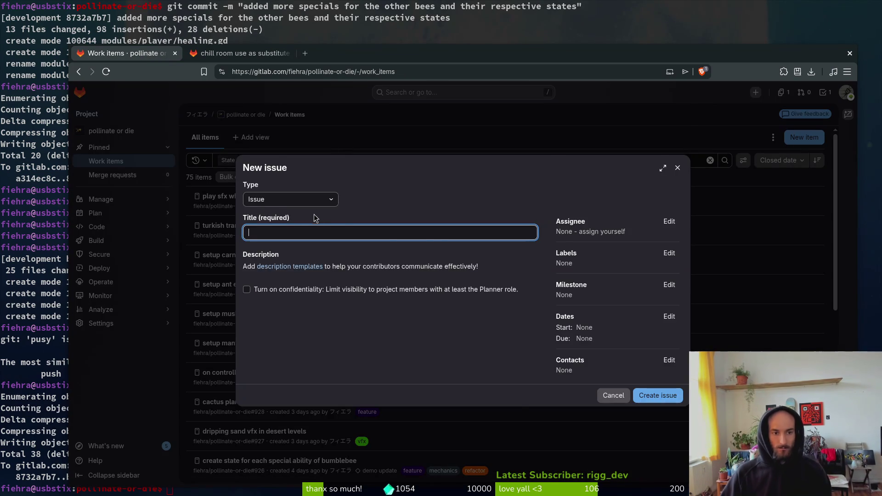
pyautogui.write('cha')
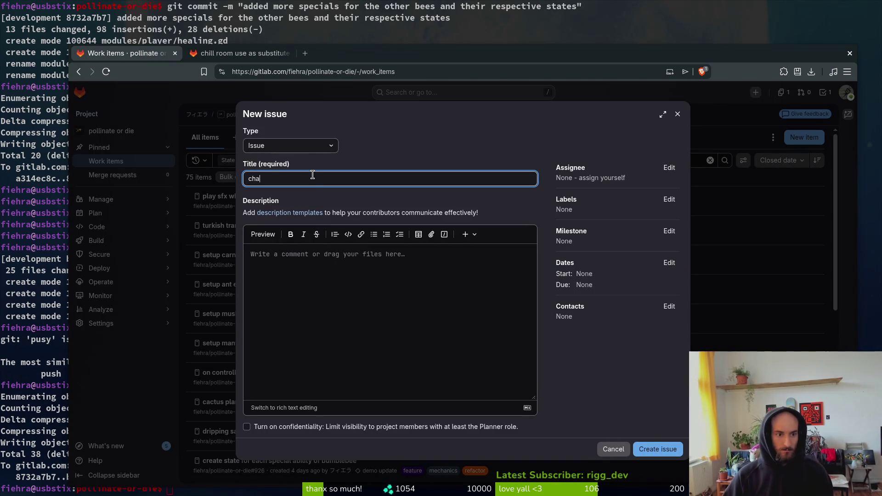
pyautogui.write('nge enemy wiki panels')
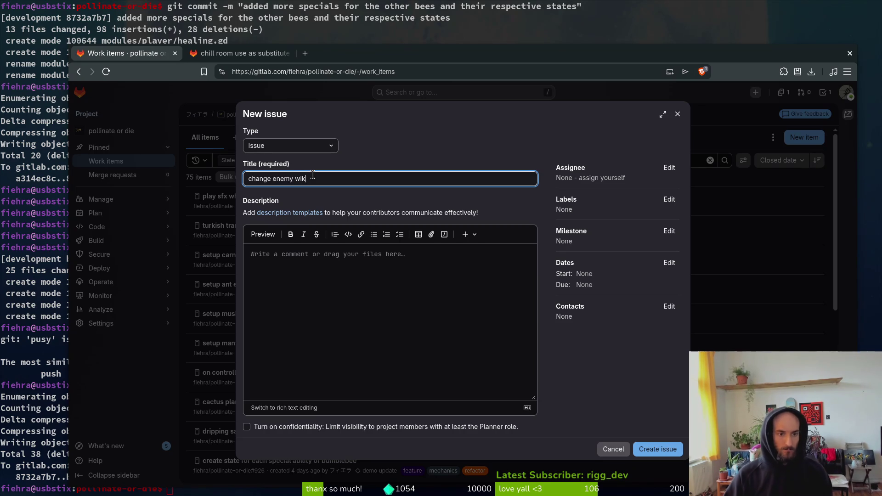
pyautogui.press('BackSpace')
pyautogui.write('info')
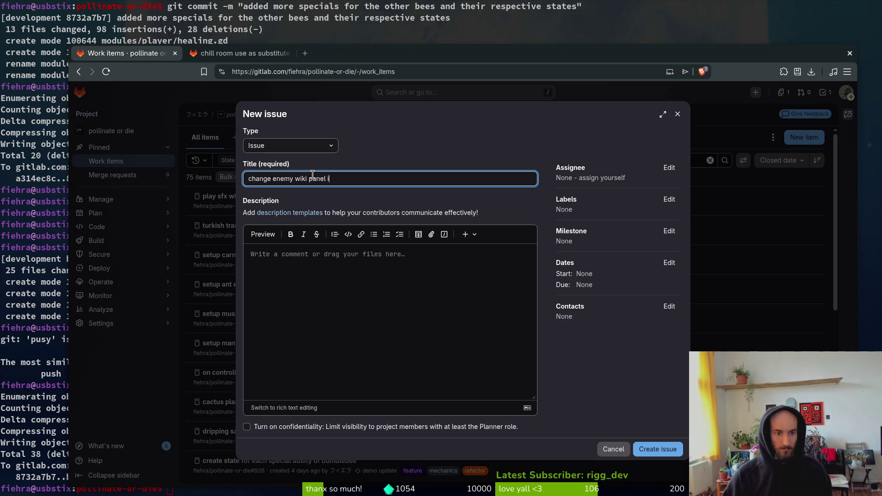
pyautogui.click(476, 305)
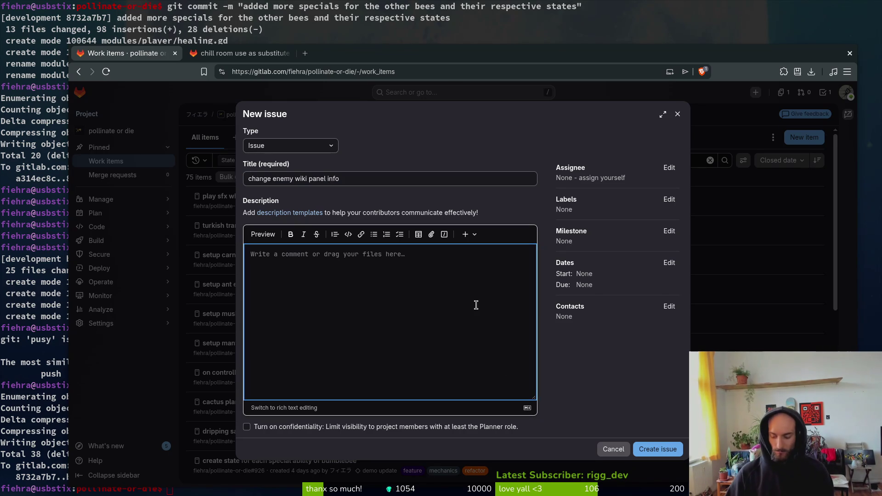
pyautogui.write('dont show ')
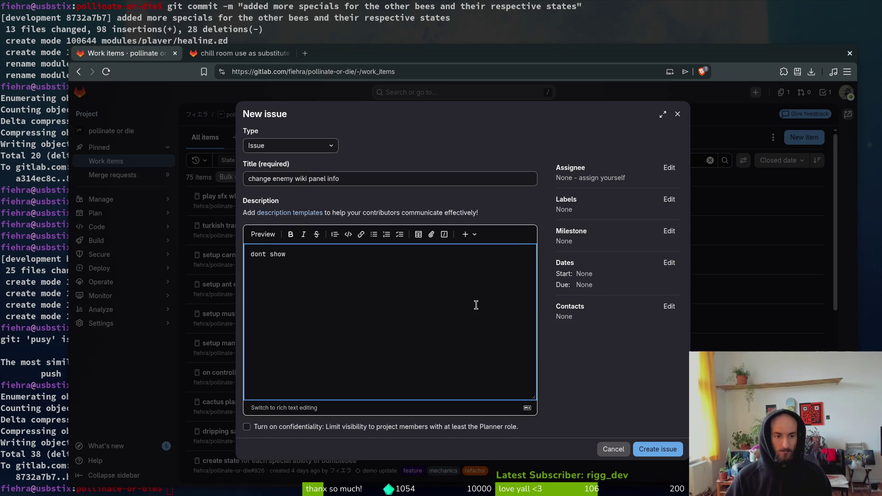
pyautogui.write('notesshow wh')
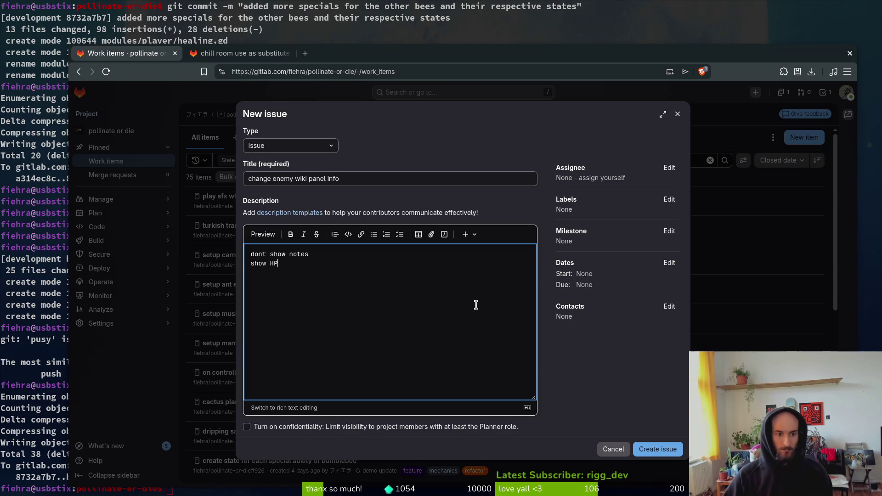
pyautogui.press('BackSpace')
pyautogui.press('BackSpace')
pyautogui.write('healhth')
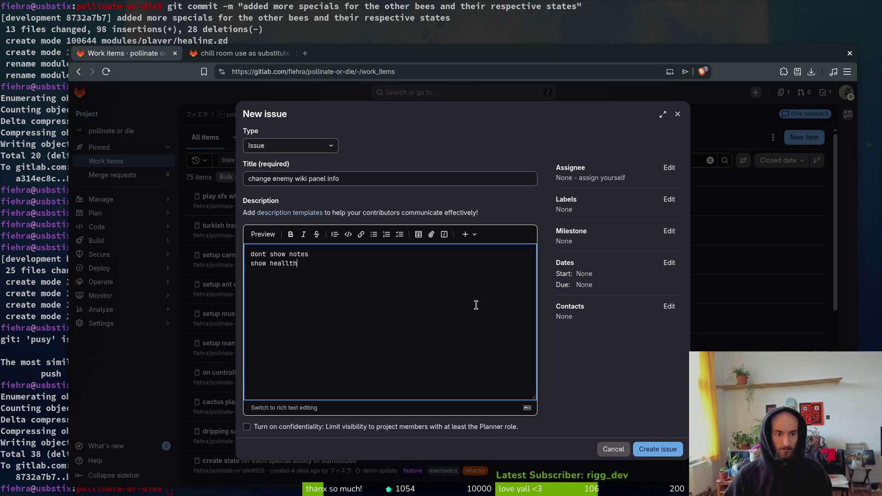
pyautogui.press('BackSpace')
pyautogui.press('BackSpace')
pyautogui.press('BackSpace')
pyautogui.write('th')
pyautogui.press('Return')
pyautogui.write('v')
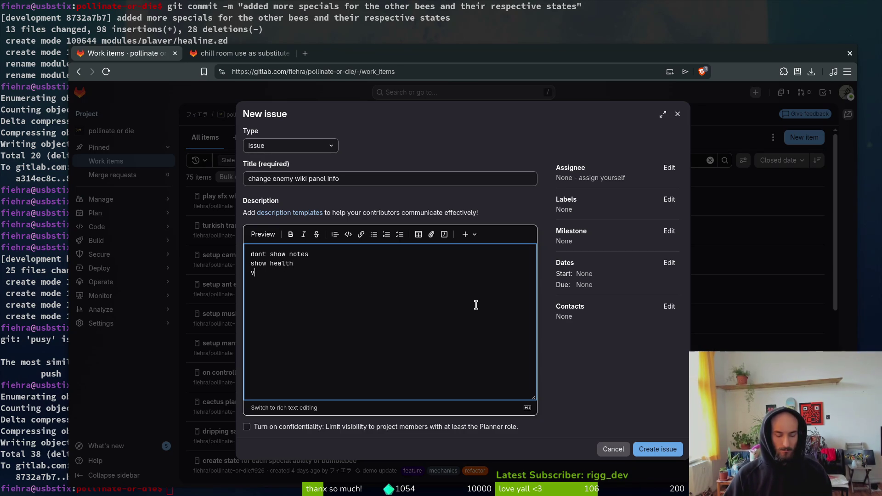
pyautogui.write('ulnerability ')
pyautogui.write('melee/range')
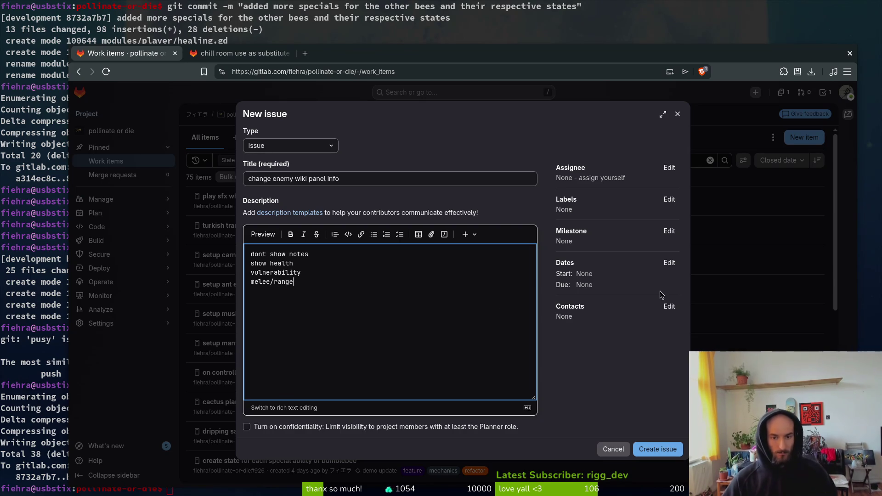
# Label the issue feature, infrastructure and refactor, then create it.
pyautogui.click(669, 199)
pyautogui.click(625, 299)
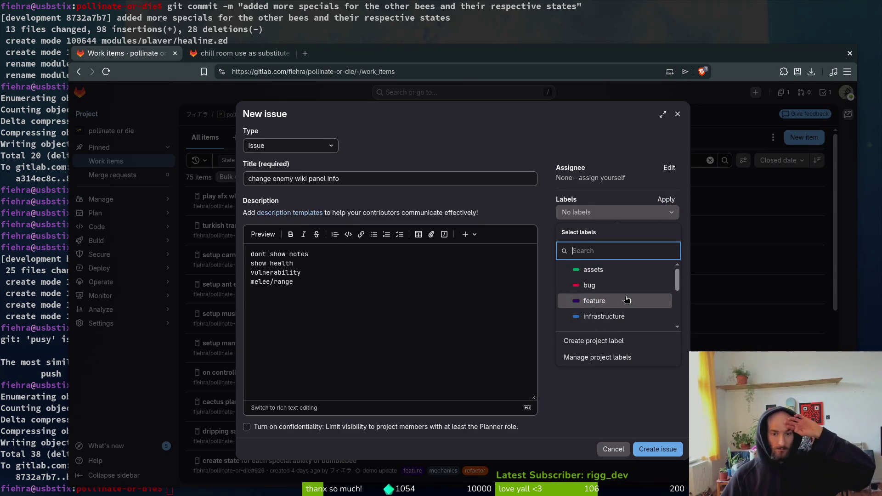
pyautogui.click(625, 315)
pyautogui.scroll(-3, 617, 300)
pyautogui.scroll(2, 617, 300)
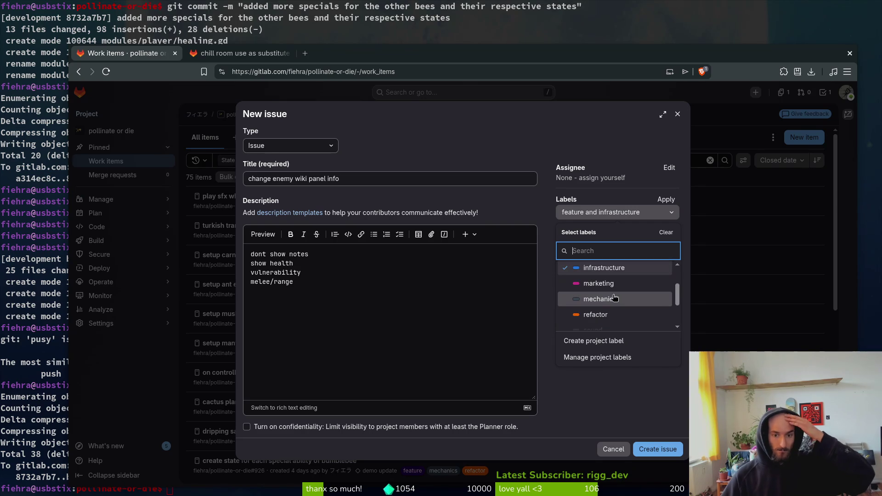
pyautogui.click(608, 315)
pyautogui.click(600, 404)
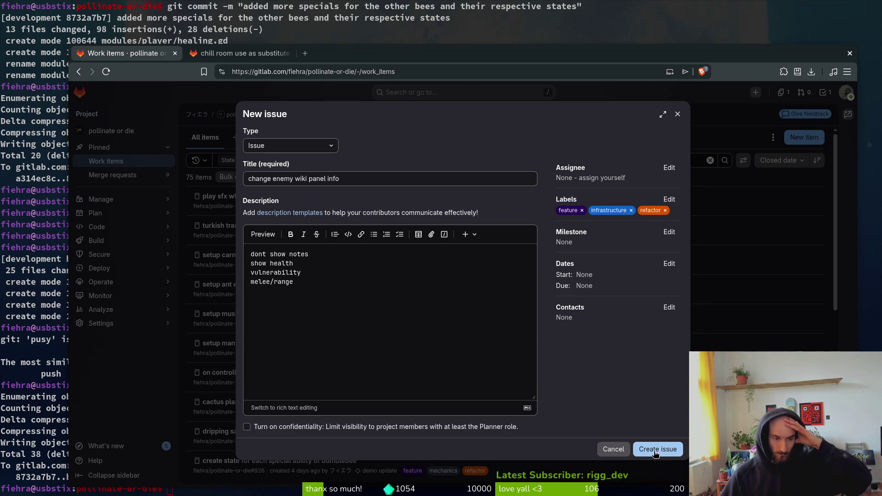
pyautogui.click(346, 285)
pyautogui.click(336, 275)
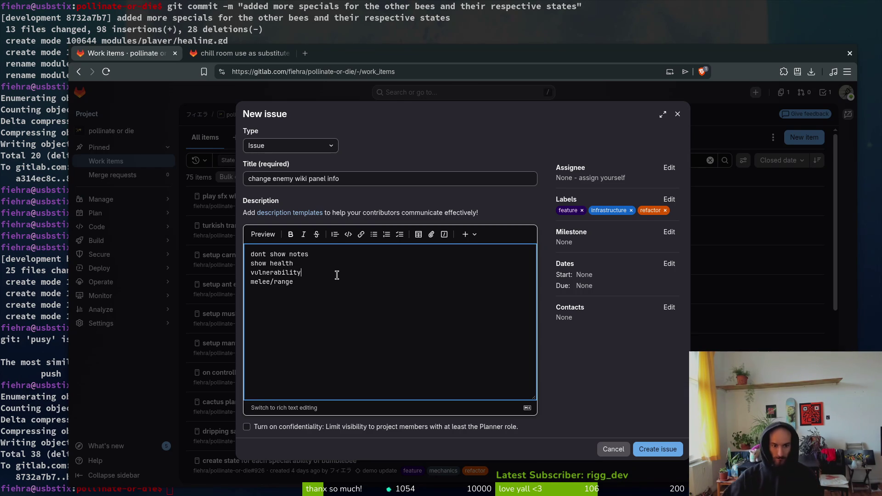
pyautogui.click(653, 449)
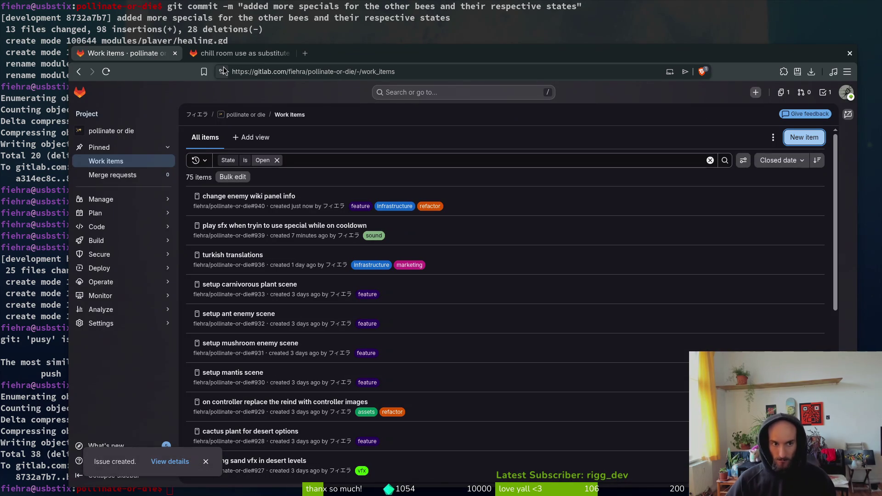
# Close chill room issue #896 and its tab, then reload Work items showing 74 open.
pyautogui.click(231, 54)
pyautogui.scroll(-2, 347, 281)
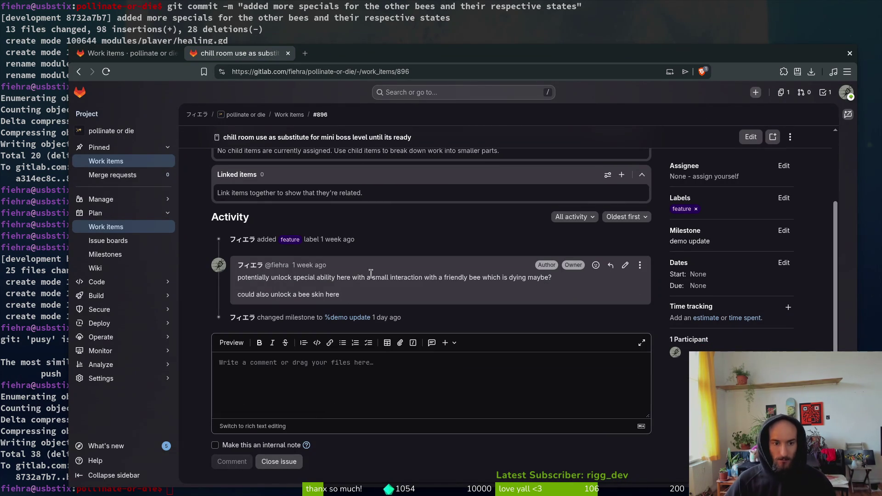
pyautogui.click(133, 55)
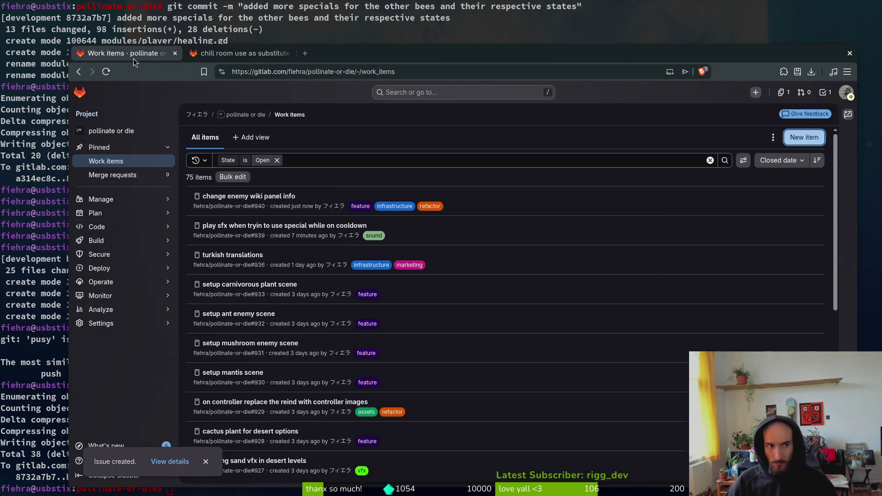
pyautogui.click(258, 56)
pyautogui.click(279, 462)
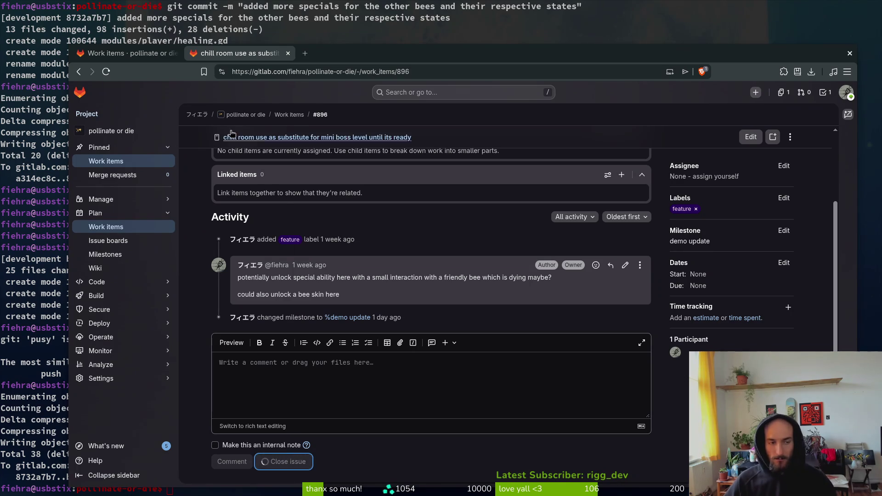
pyautogui.click(287, 53)
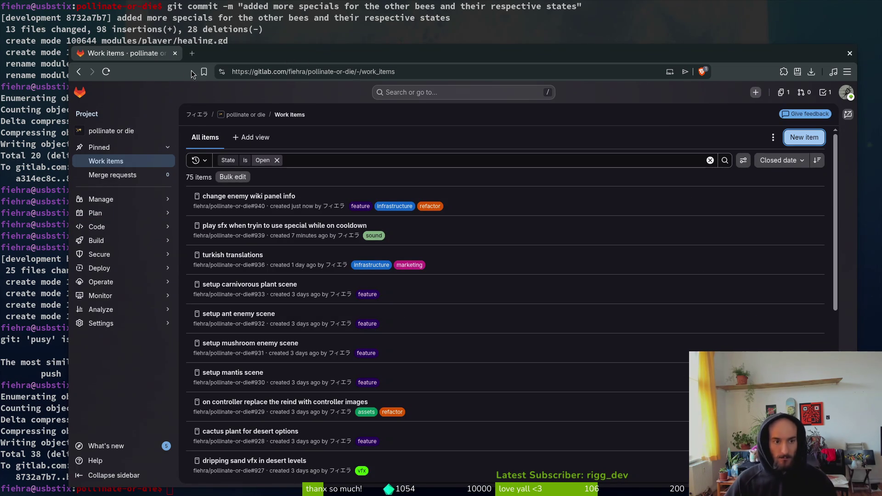
pyautogui.click(122, 162)
pyautogui.moveTo(156, 227)
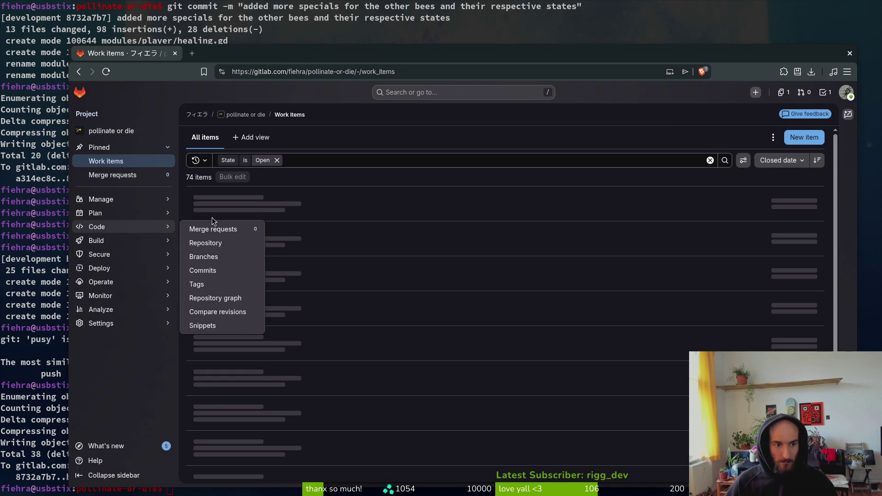